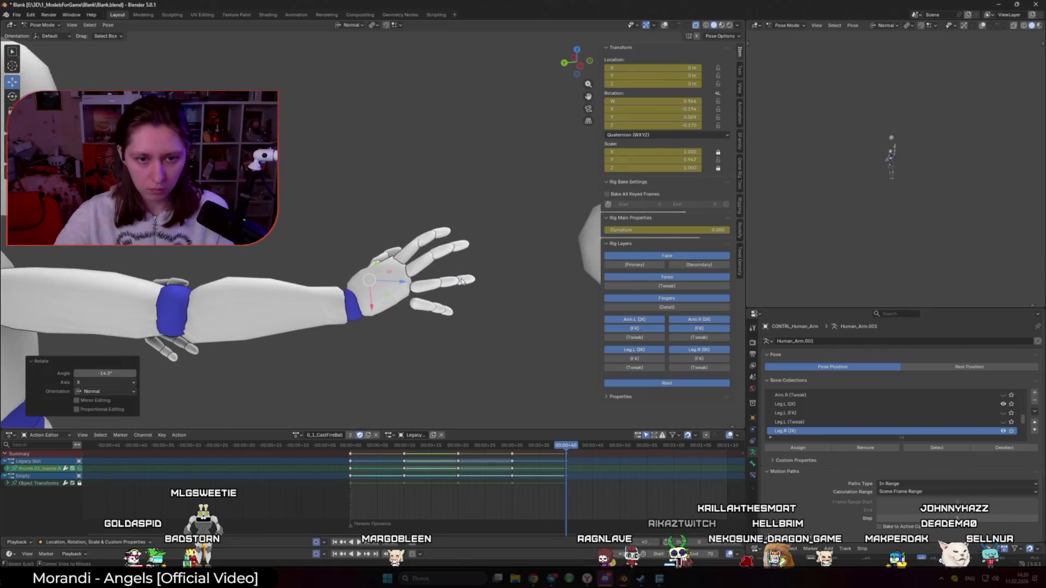
Rotate the hand up toward the ball and clear the other hand control's rotation with Alt+R
middle_click_drag(457, 245, 489, 257, "shift")
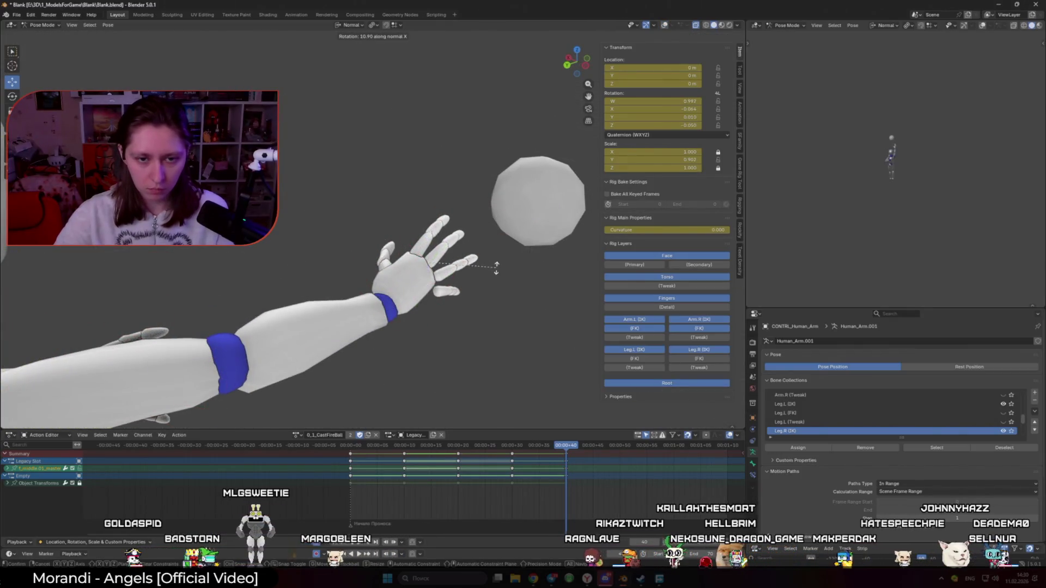
left_click(497, 276)
scroll(458, 271, "down", 5)
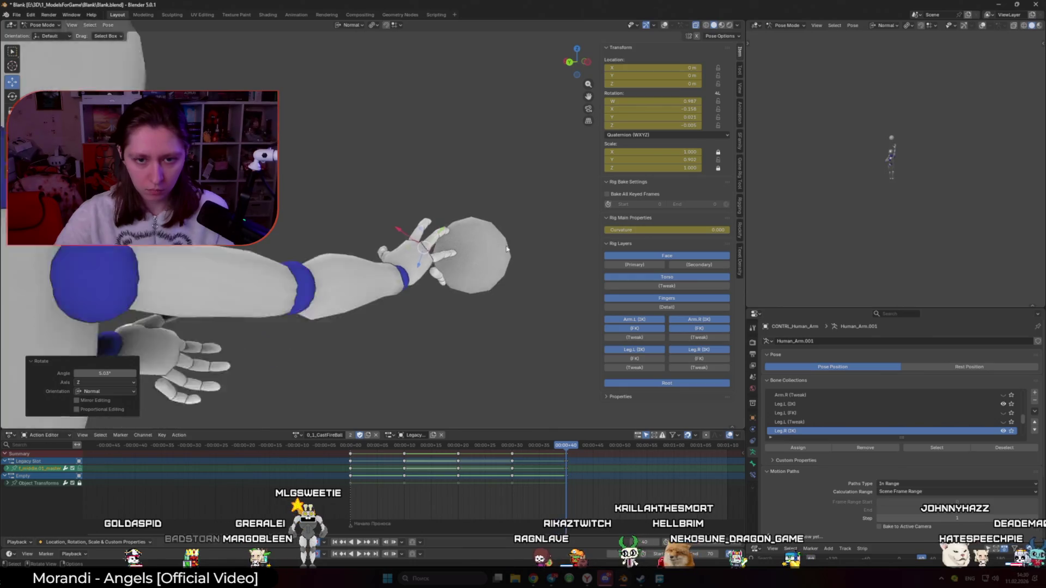
scroll(458, 270, "down", 3)
mouse_move(427, 284)
middle_mouse_down()
mouse_move(436, 287)
mouse_move(424, 267)
middle_mouse_up()
key("alt+shift+z")
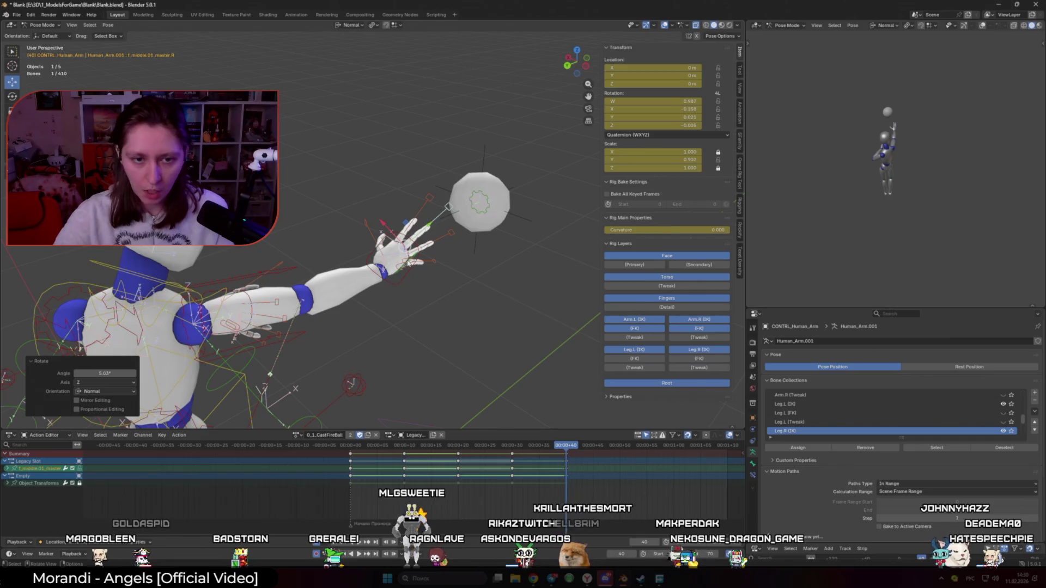
left_click(408, 263)
key("alt+r")
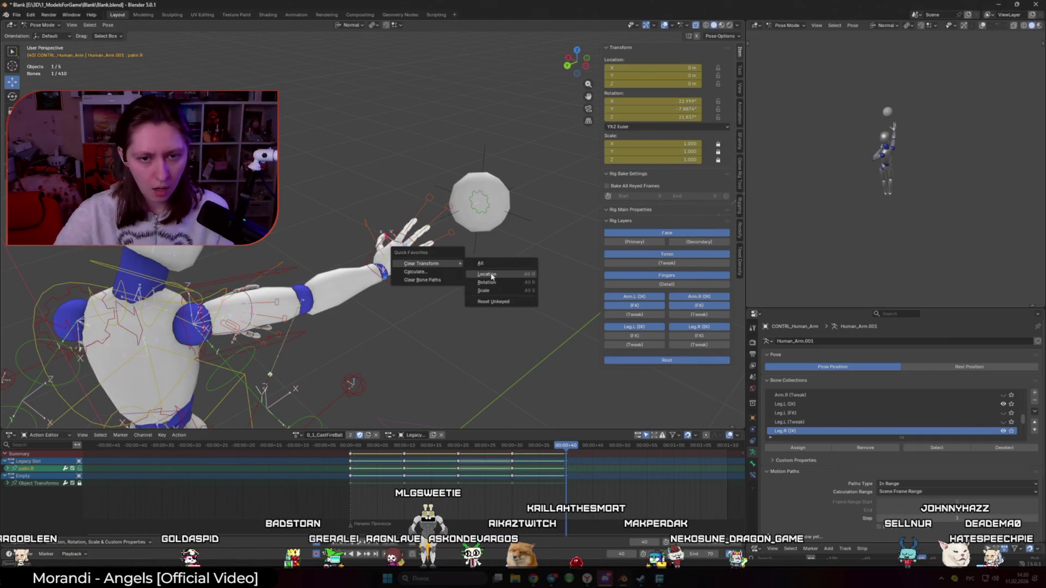
left_click(494, 282)
middle_click_drag(411, 256, 443, 287)
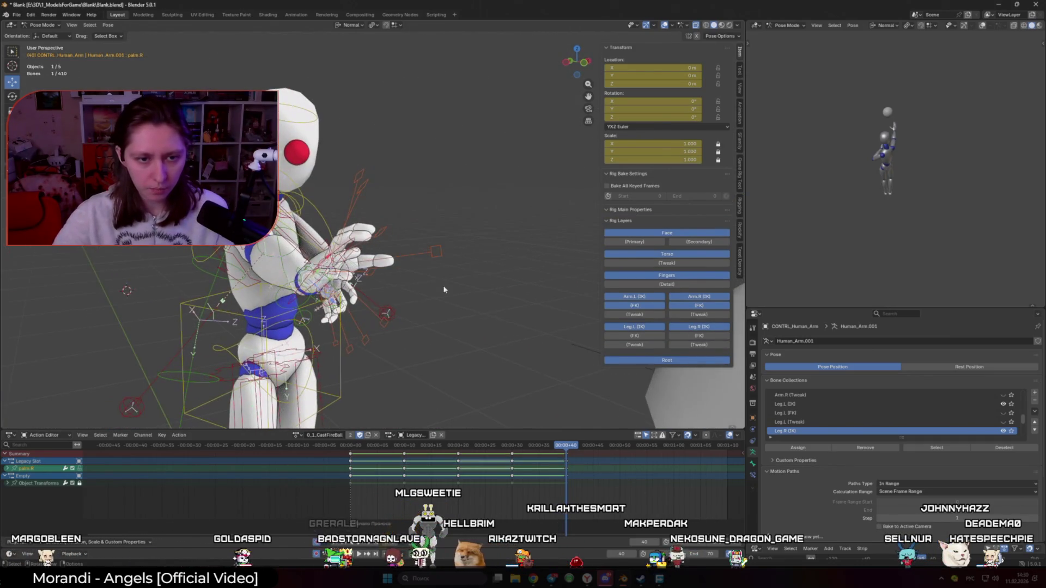
scroll(427, 248, "up", 4)
Rotate the hand bone, then scale and rotate a finger control so it bends toward the ball
key("r")
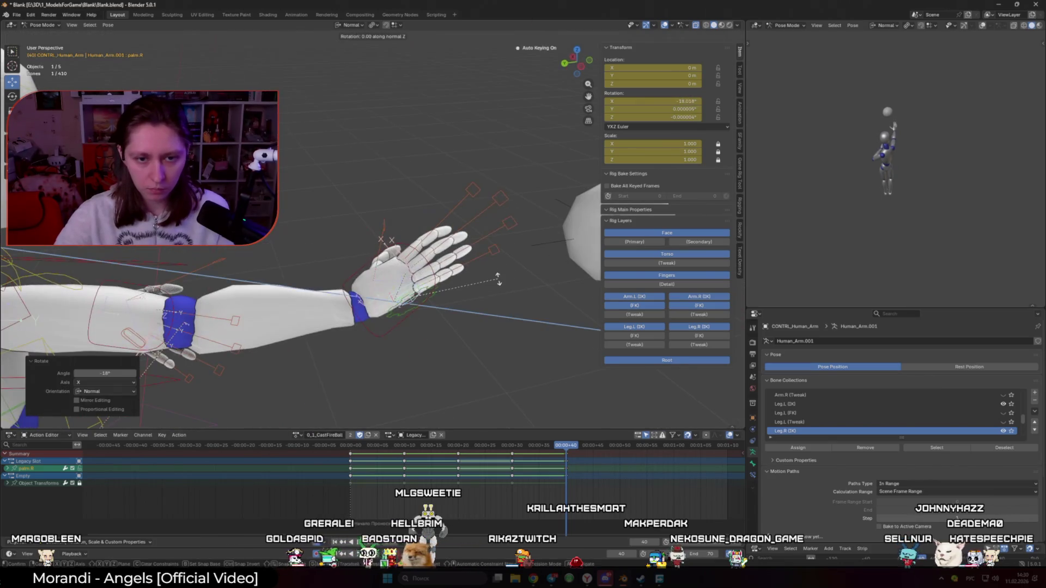
mouse_move(443, 314)
middle_mouse_down()
mouse_move(493, 305)
mouse_move(439, 309)
mouse_move(409, 294)
middle_mouse_up()
scroll(442, 294, "up", 4)
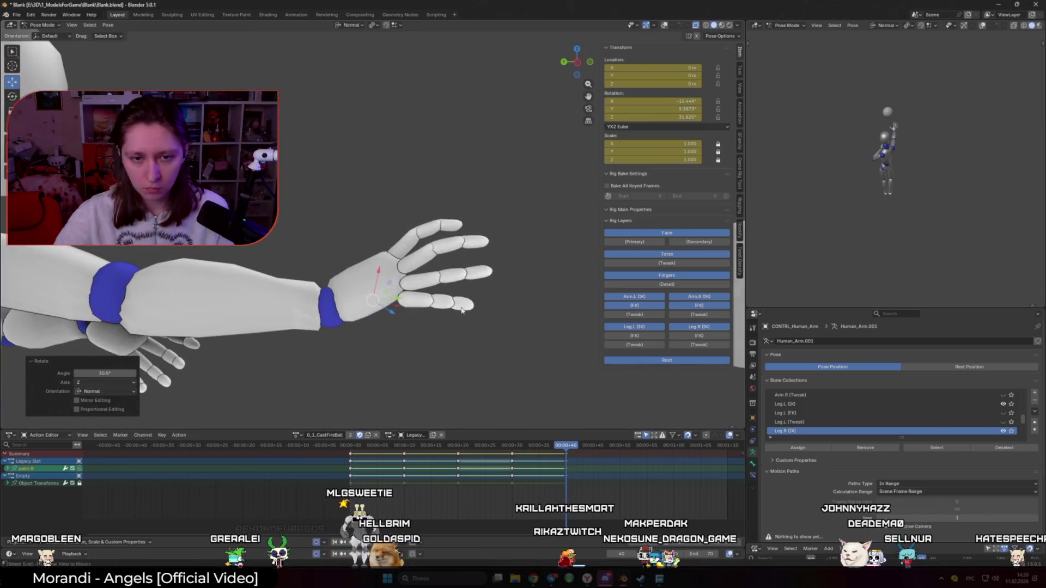
key("alt+z")
left_click(504, 270)
key("s")
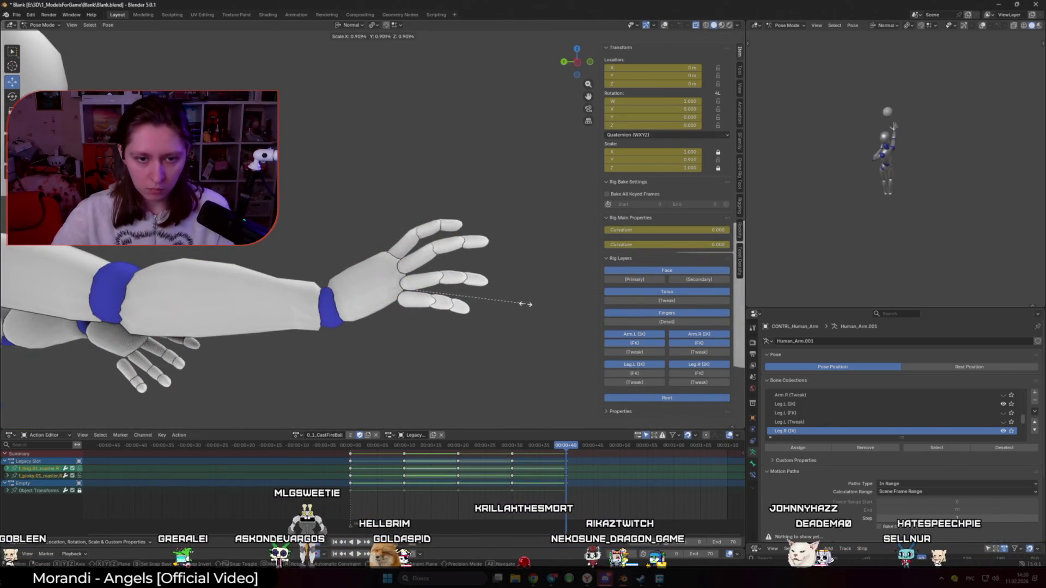
left_click(515, 306)
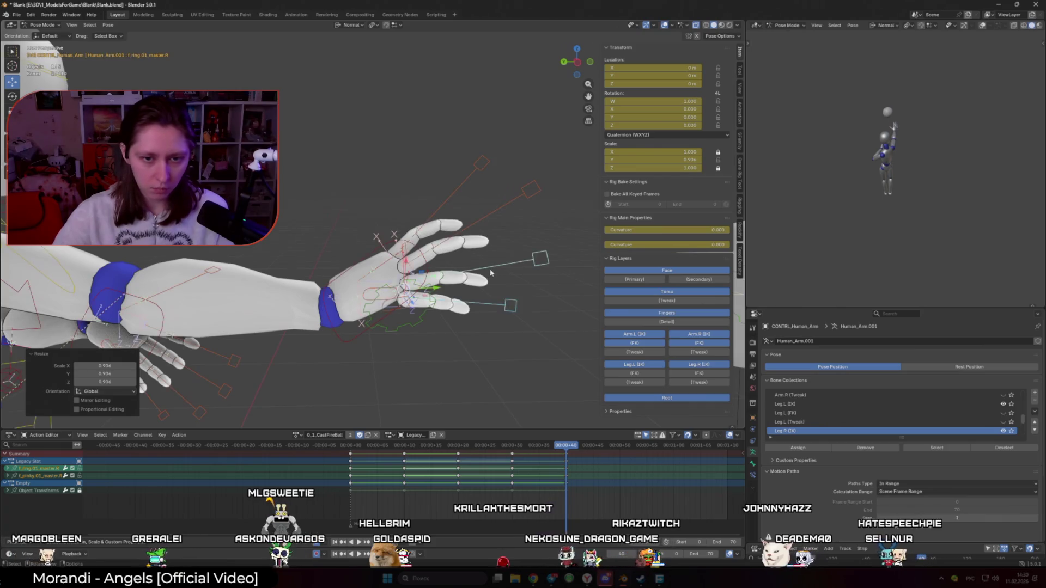
left_click(509, 306)
key("r")
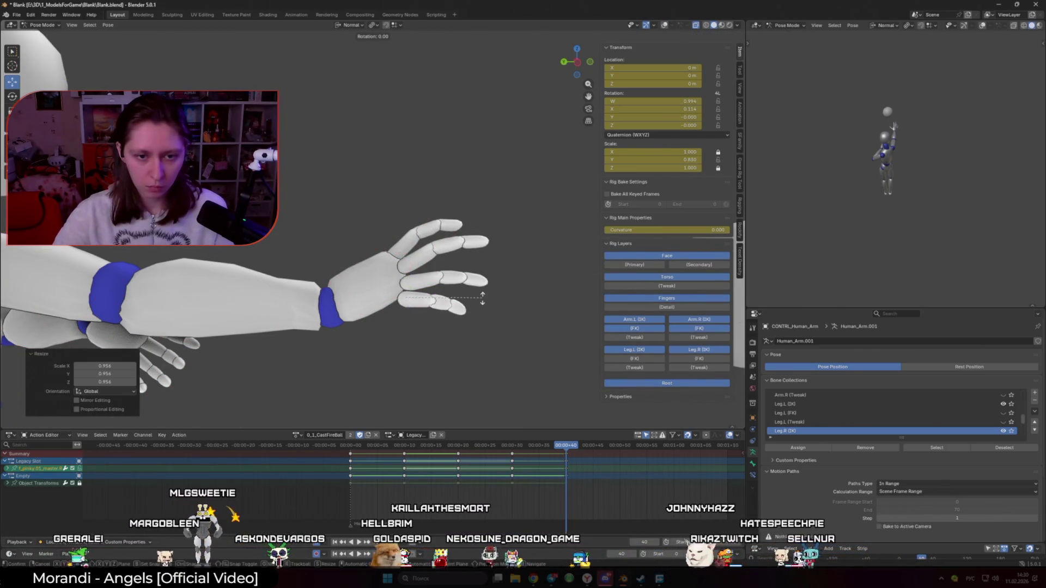
left_click(473, 325)
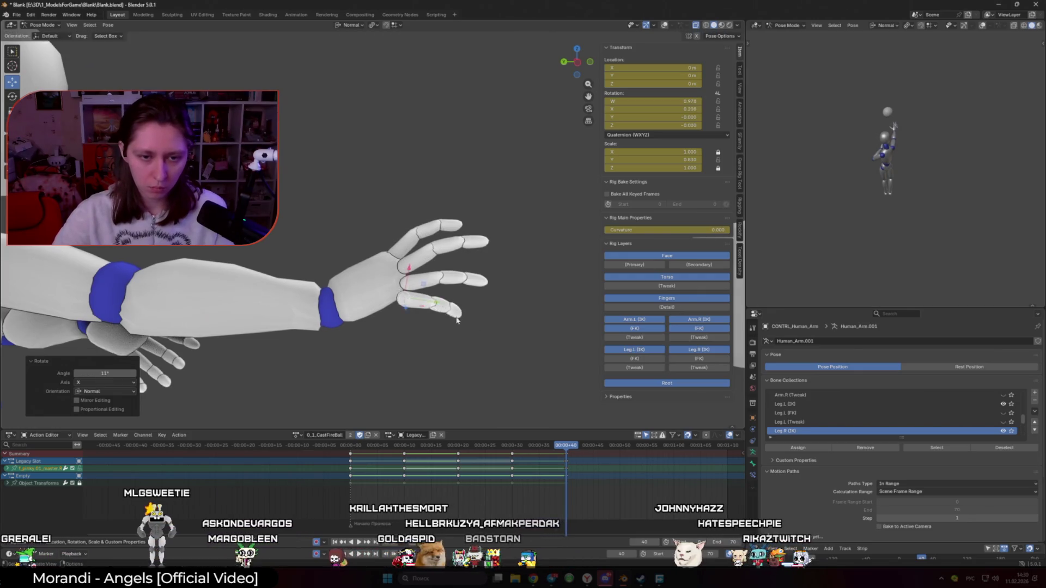
Curl the remaining finger bones toward the ball with a rotation
mouse_move(457, 311)
middle_mouse_down()
mouse_move(253, 301)
mouse_move(489, 304)
middle_mouse_up()
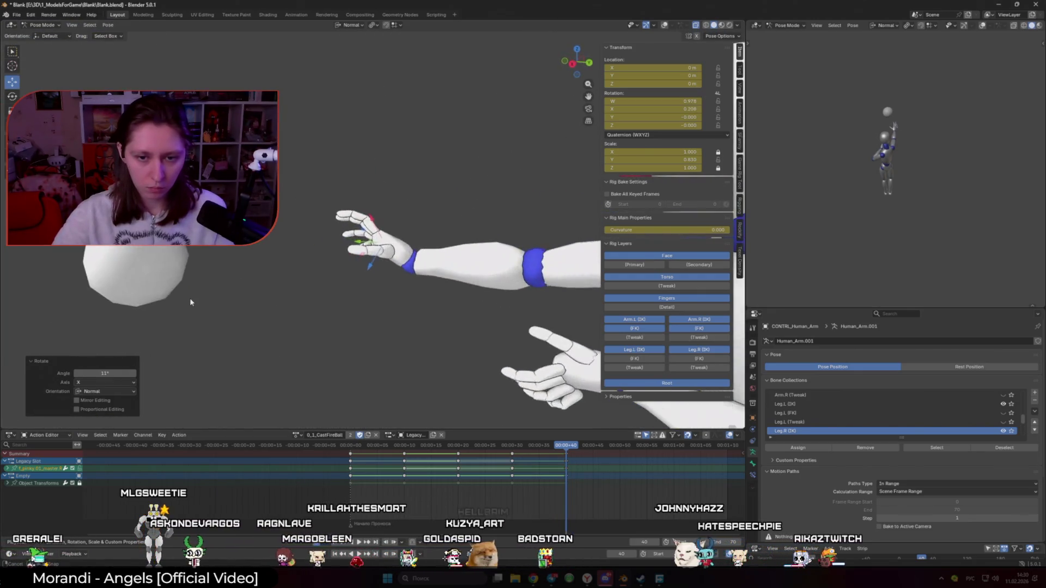
scroll(490, 304, "up", 5)
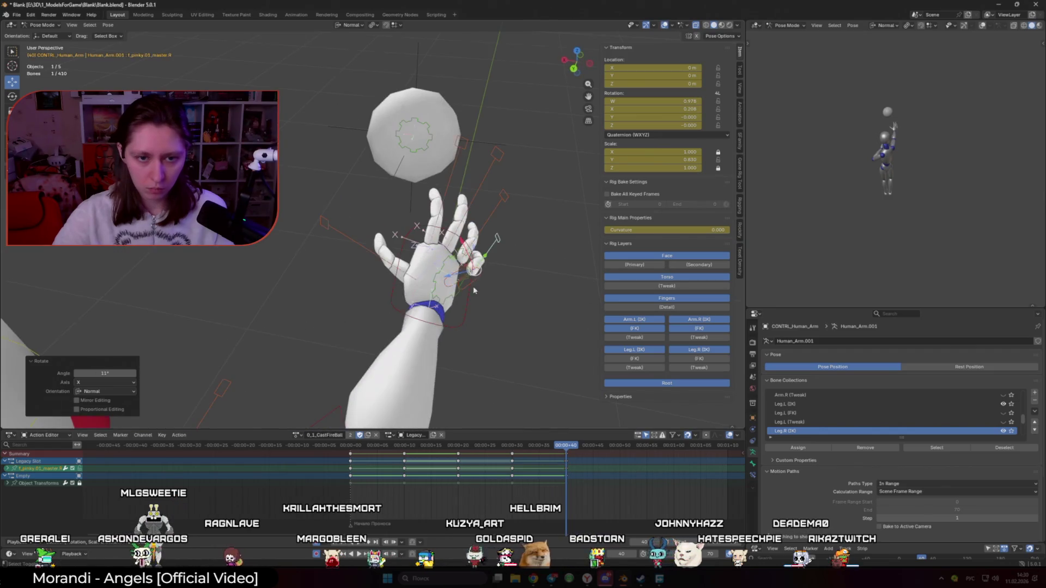
left_click(482, 232, "shift")
key("r")
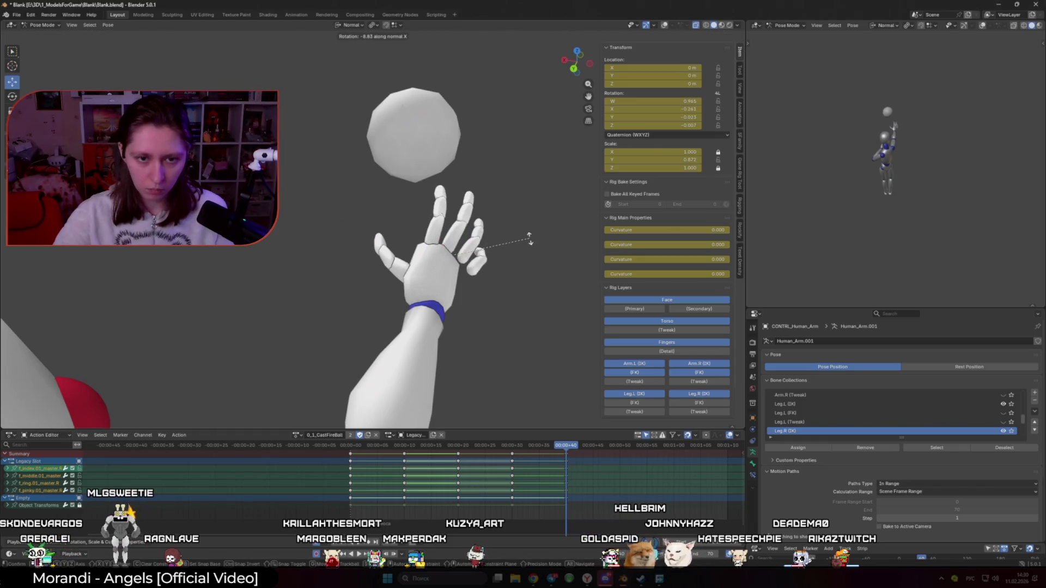
left_click(530, 239)
scroll(375, 295, "down", 4)
middle_click_drag(374, 295, 490, 295)
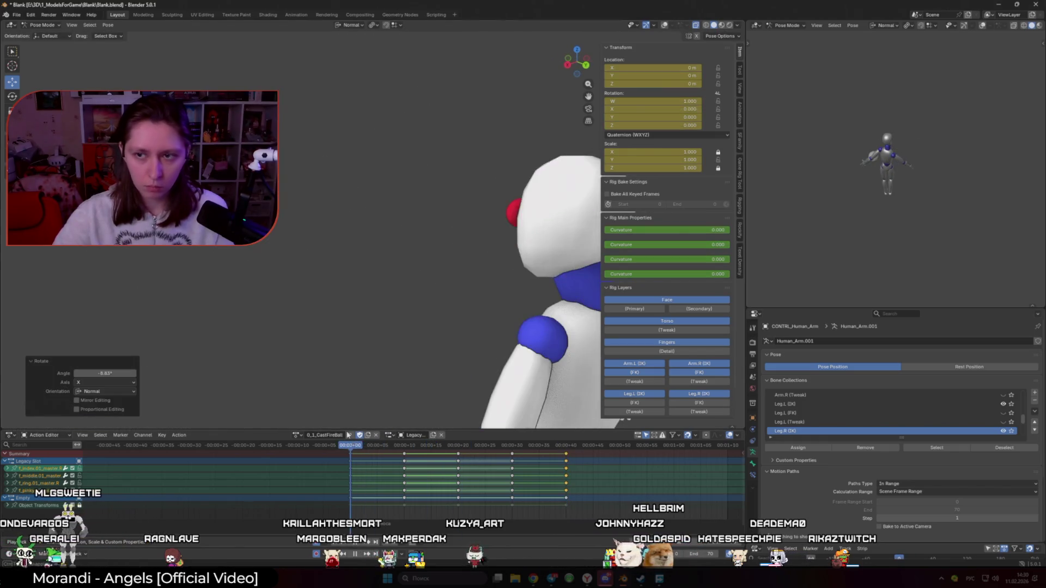
key("space")
scroll(406, 353, "down", 3)
scroll(405, 354, "down", 3)
scroll(405, 355, "down", 2)
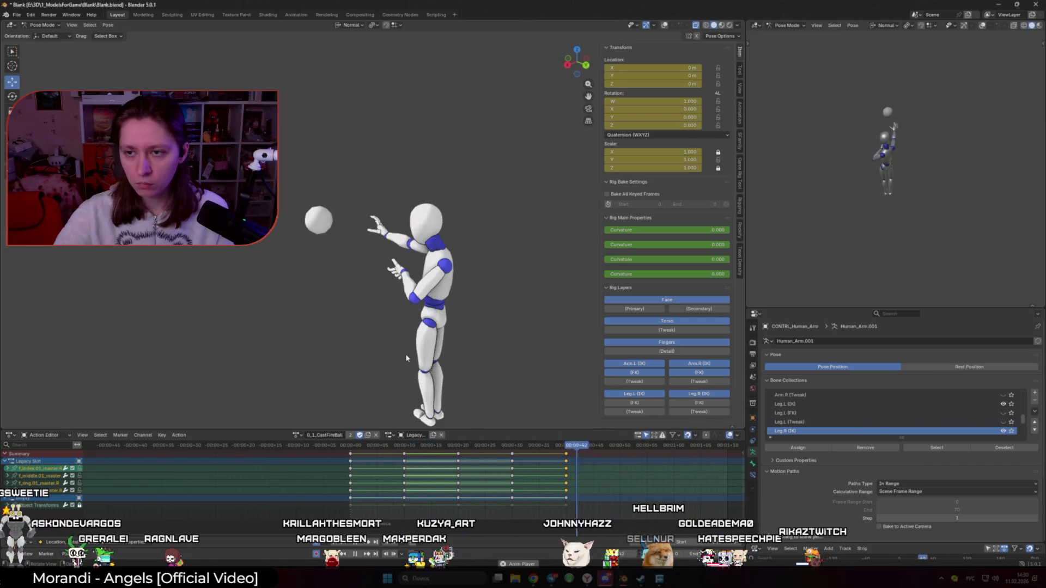
mouse_move(408, 355)
middle_mouse_down()
mouse_move(324, 345)
mouse_move(399, 334)
mouse_move(337, 359)
mouse_move(351, 351)
mouse_move(319, 346)
middle_mouse_up()
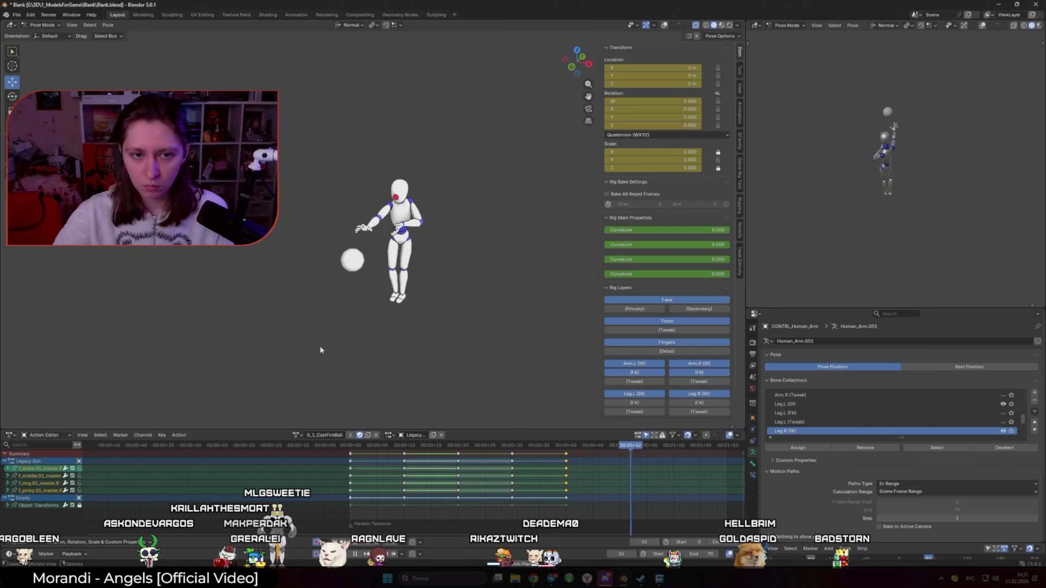
scroll(351, 323, "up", 8)
Reset the left arm's scale and rotation via Quick Favorites > Clear Transform
middle_click_drag(364, 248, 333, 268)
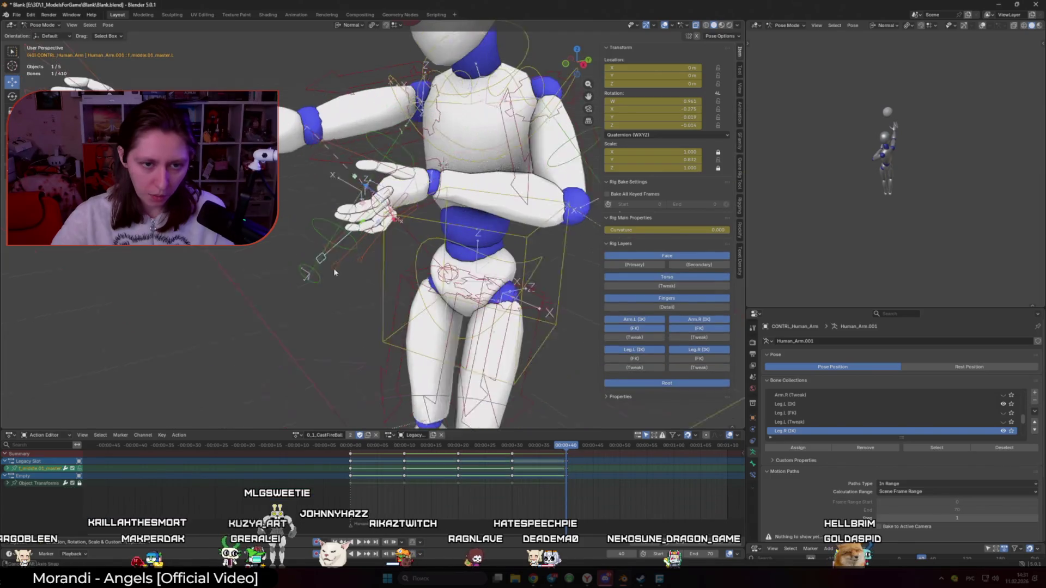
left_click(359, 251)
left_click(359, 253, "shift")
key("q")
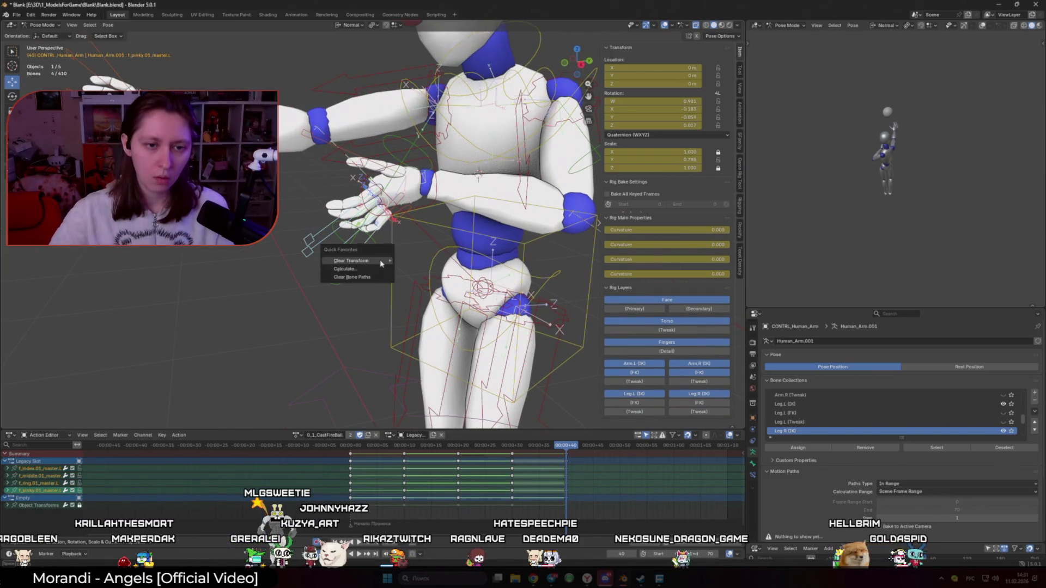
left_click(416, 280)
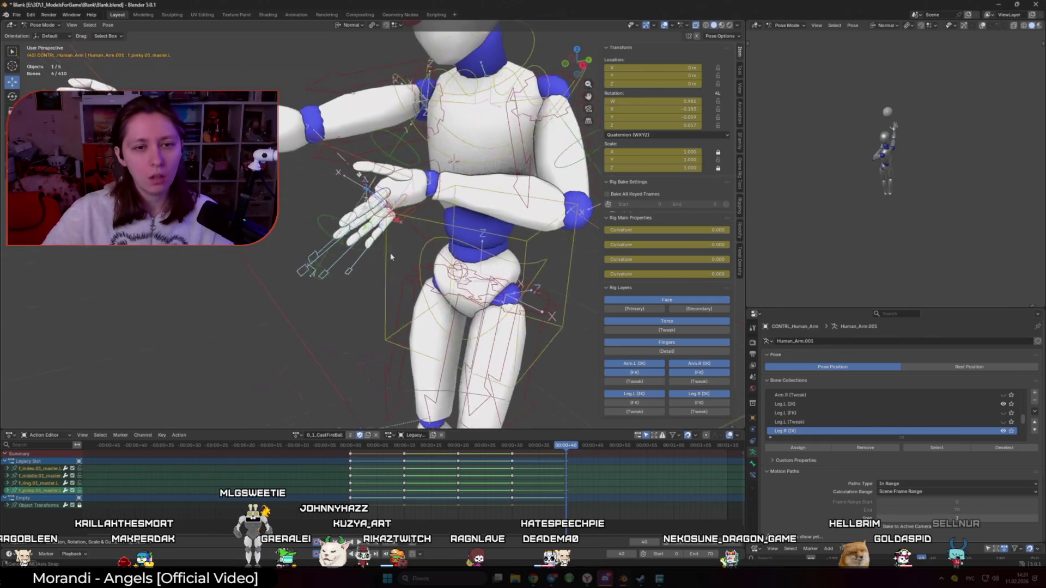
middle_click_drag(425, 287, 368, 246)
key("q")
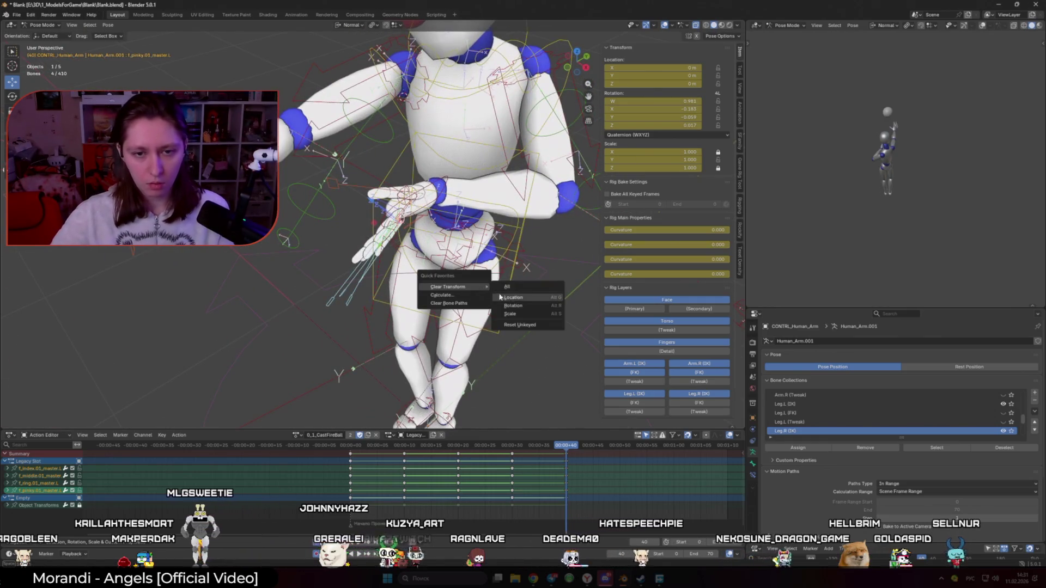
left_click(530, 308)
Select palm.L and the finger master bones, rotate the hand and rescale the fingers
left_click(431, 226)
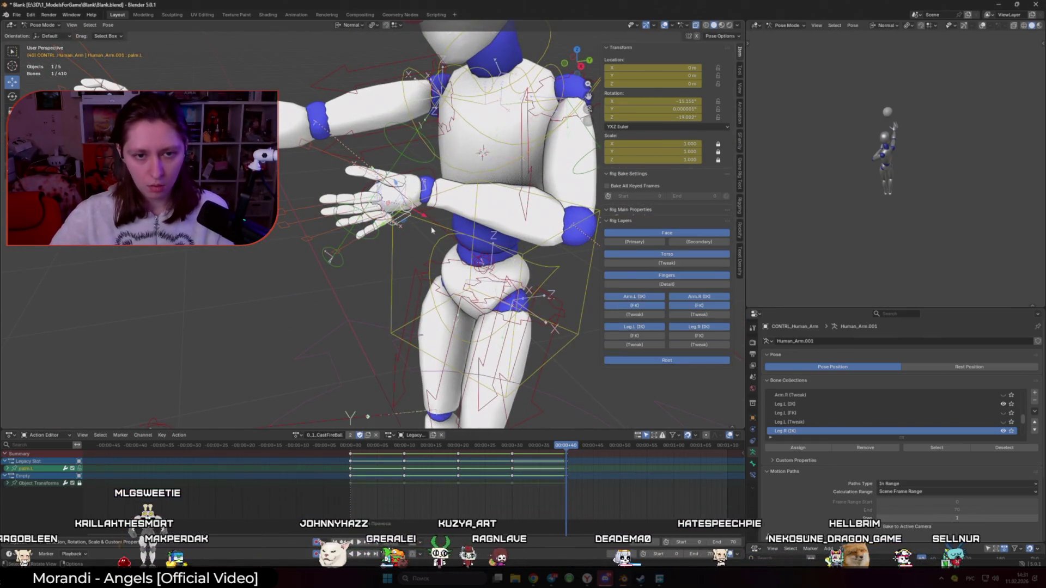
middle_click_drag(458, 230, 510, 254)
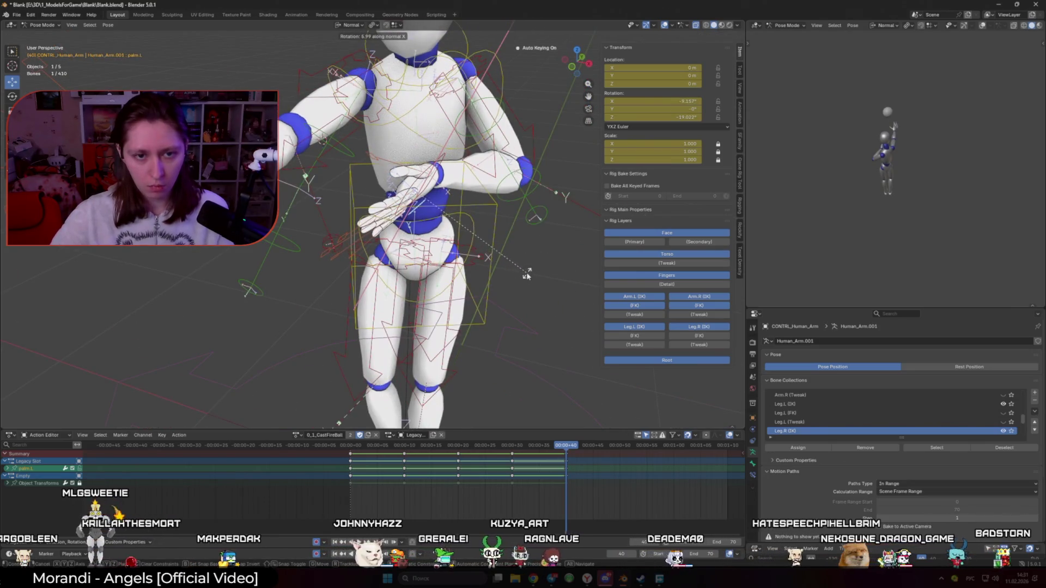
left_click(376, 229)
left_click(360, 250, "shift")
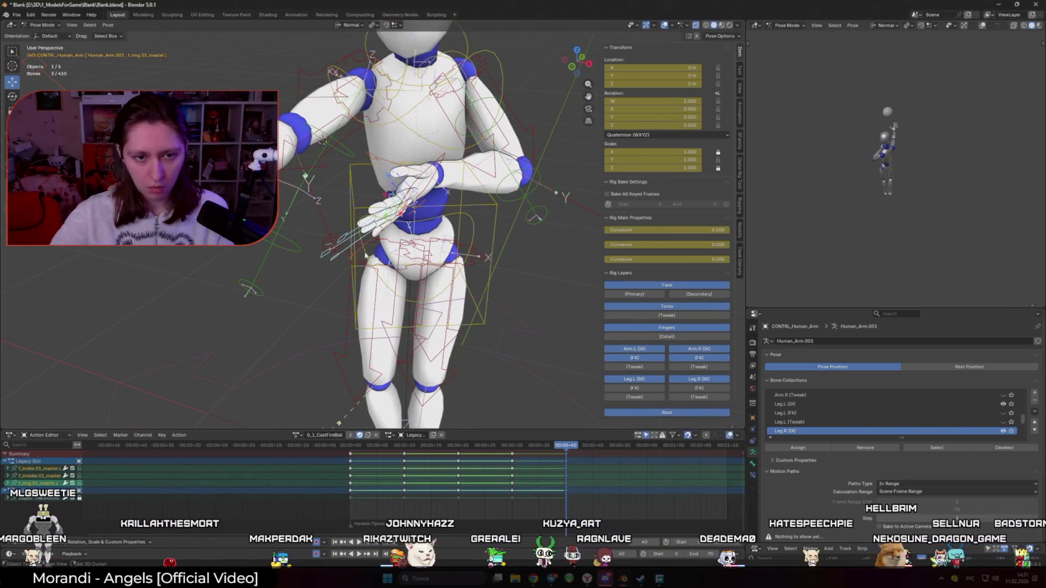
key("r")
left_click(467, 264)
key("s")
left_click(479, 276)
Toggle bone visibility and rotate the left hand into place in front of the chest
middle_click_drag(458, 245, 506, 246)
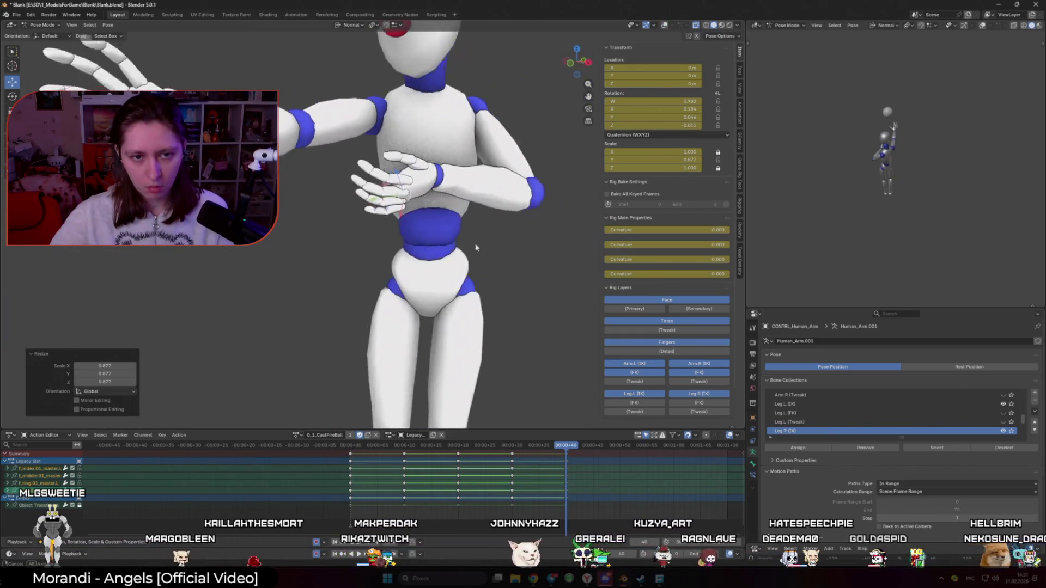
key("r")
key("Escape")
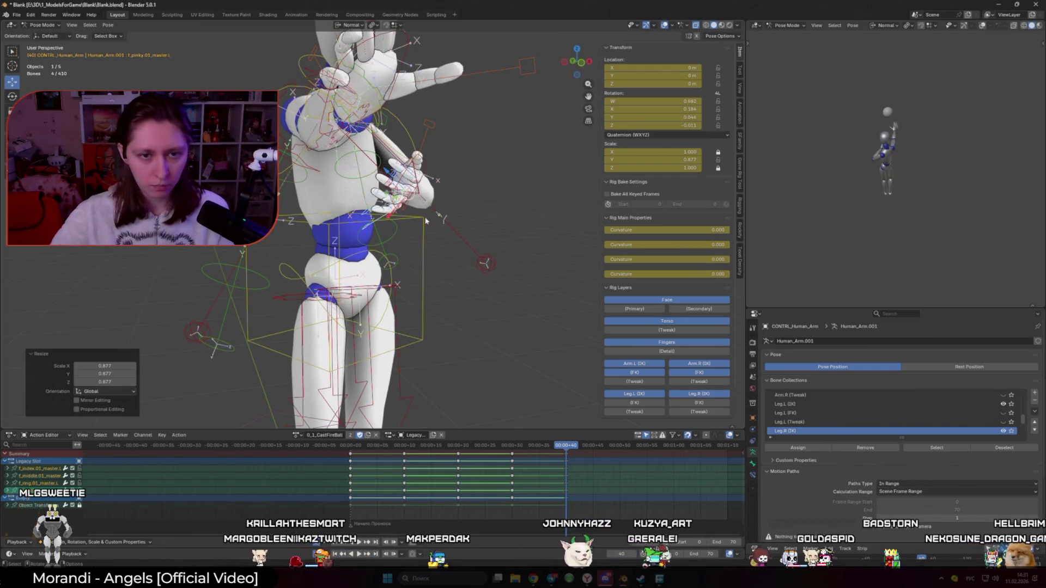
right_click(426, 221)
left_click(513, 240)
key("a")
key("h")
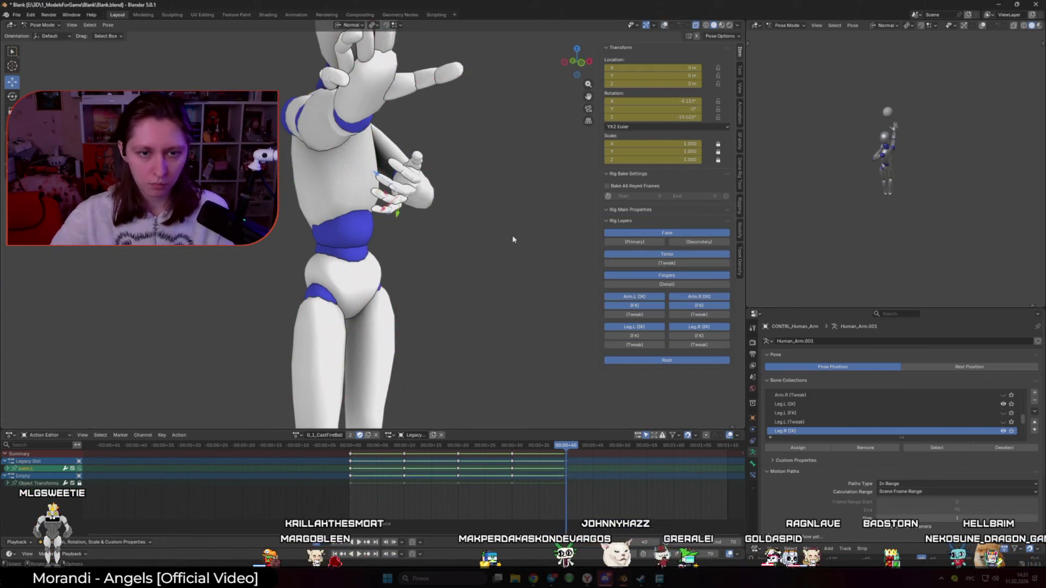
left_click(477, 252)
Unhide the rig, select the pinky bone, hide the bones again and play the throw
middle_click_drag(457, 245, 491, 249)
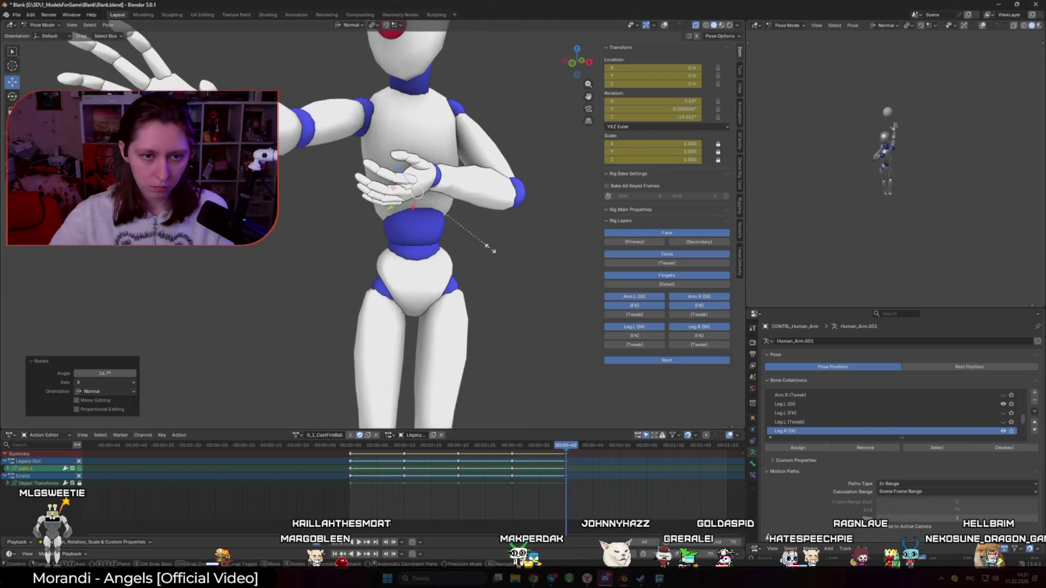
key("alt+h")
left_click(393, 192)
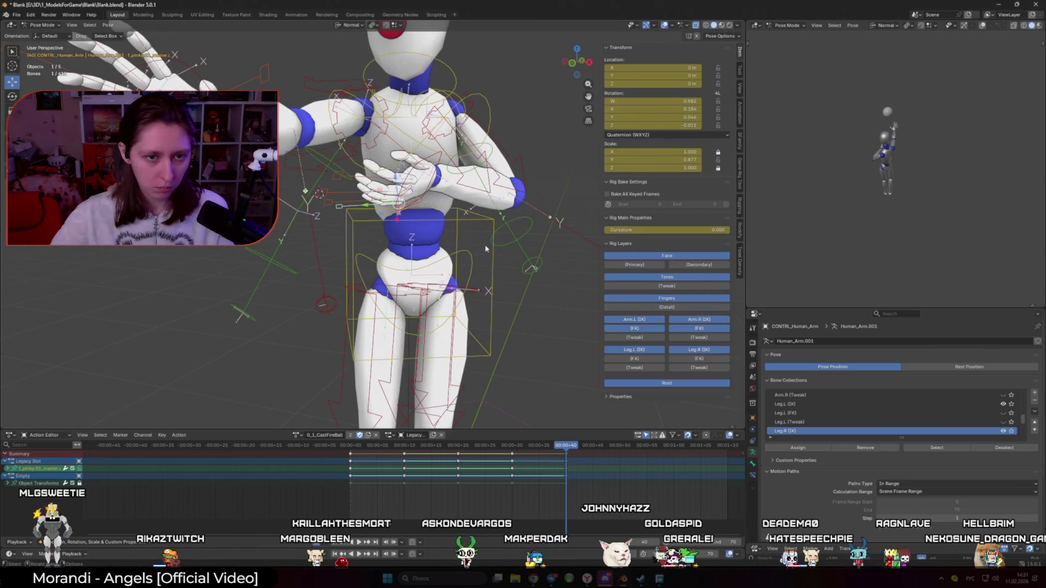
key("h")
key("space")
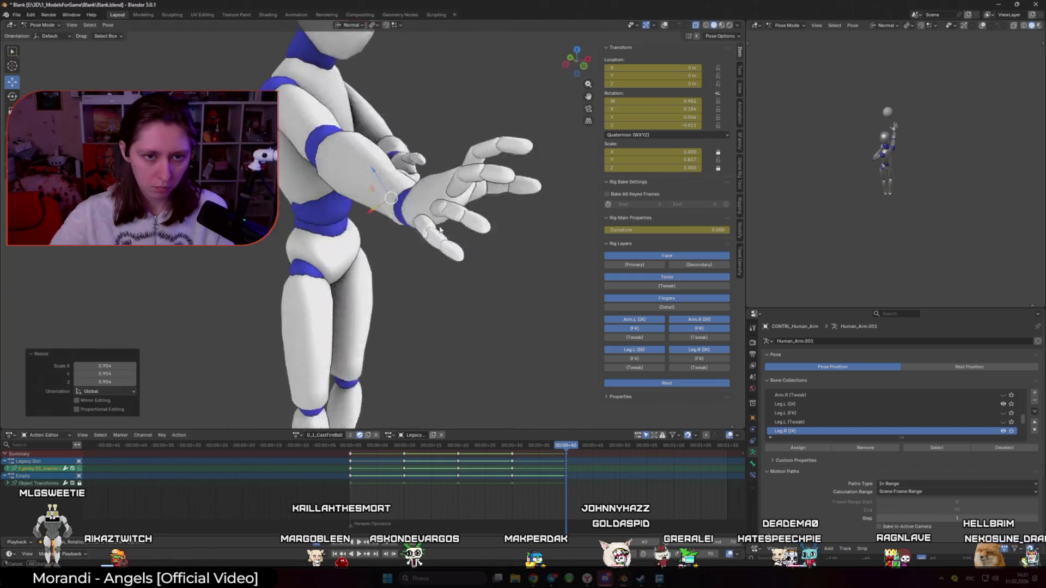
scroll(417, 309, "down", 5)
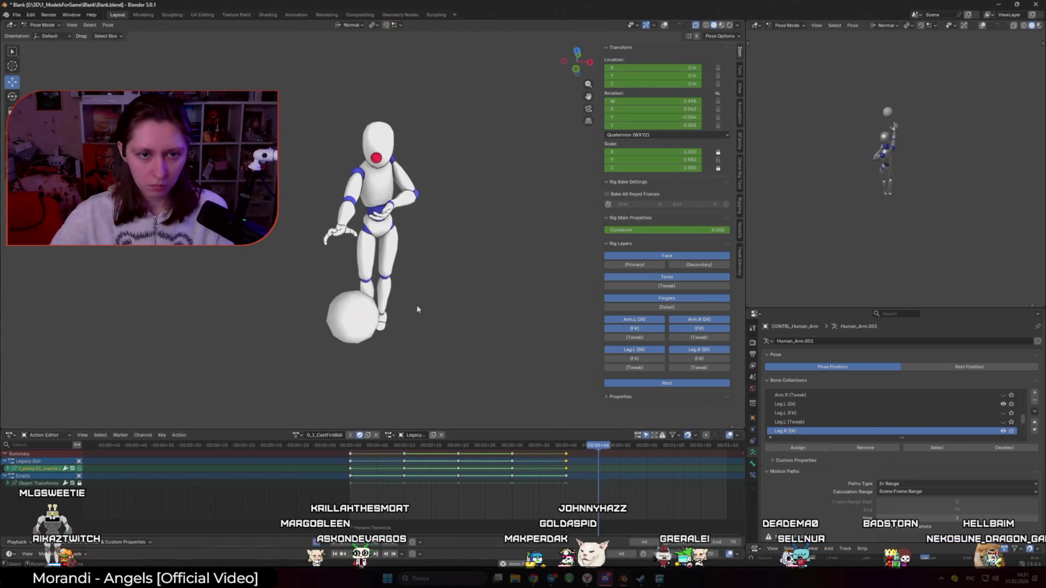
Rotate hand_ik.L from a side view, then play and scrub the throw back to the start
middle_click_drag(455, 327, 425, 295)
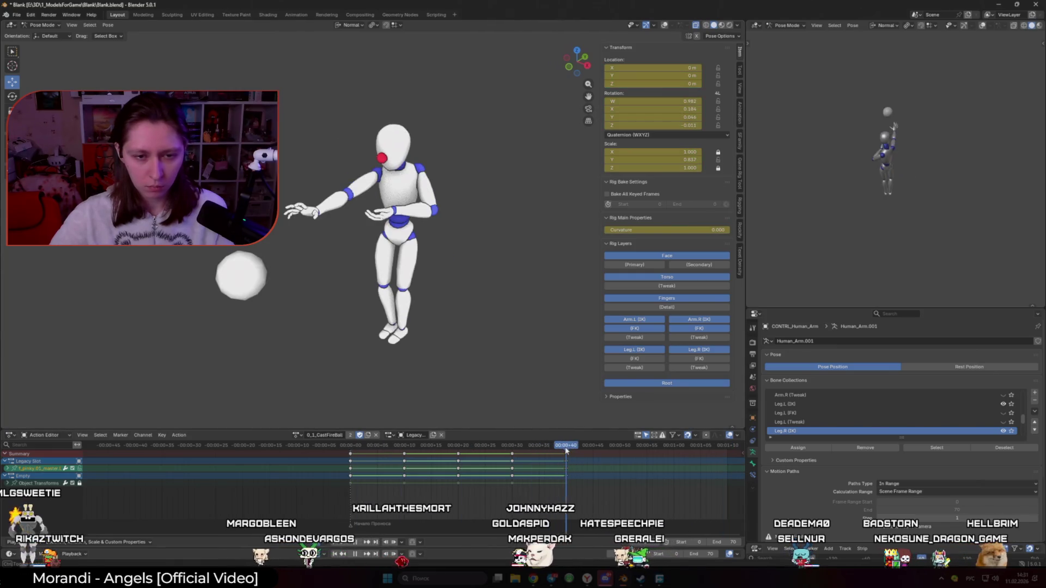
scroll(414, 257, "up", 3)
left_click(380, 210)
key("r")
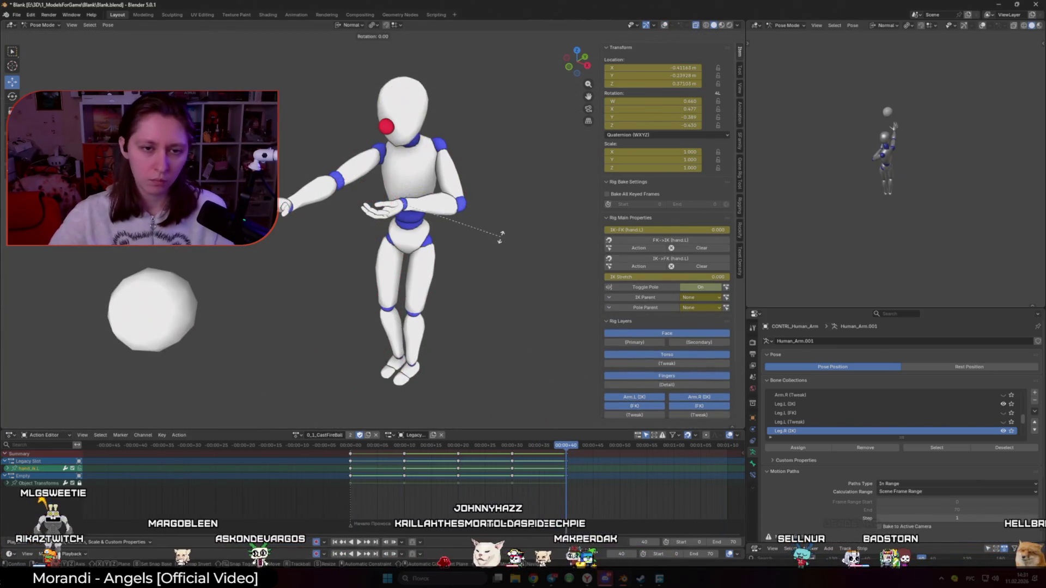
left_click(458, 286)
middle_click_drag(425, 311, 434, 270)
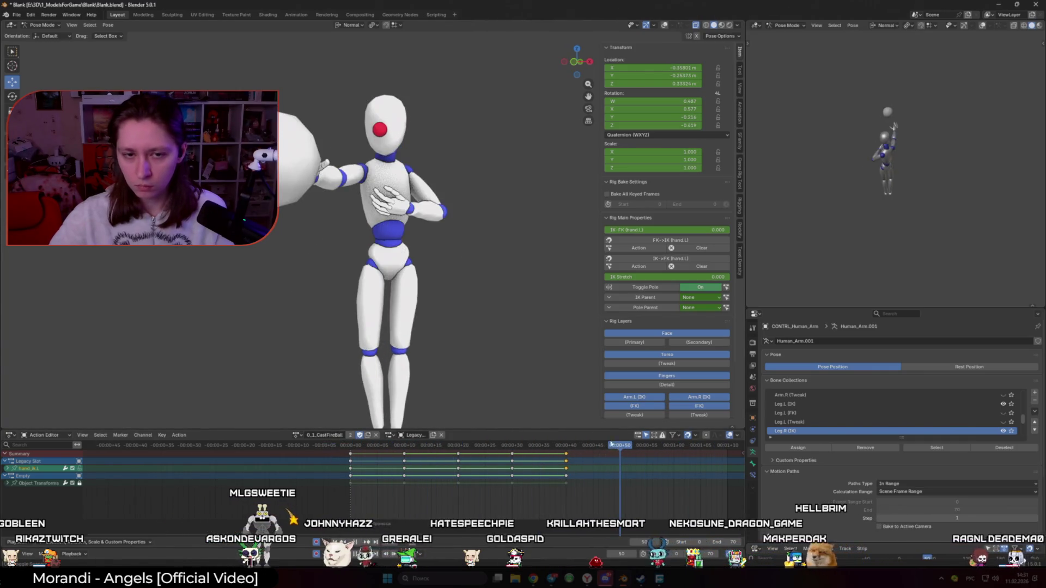
key("shift+alt+z")
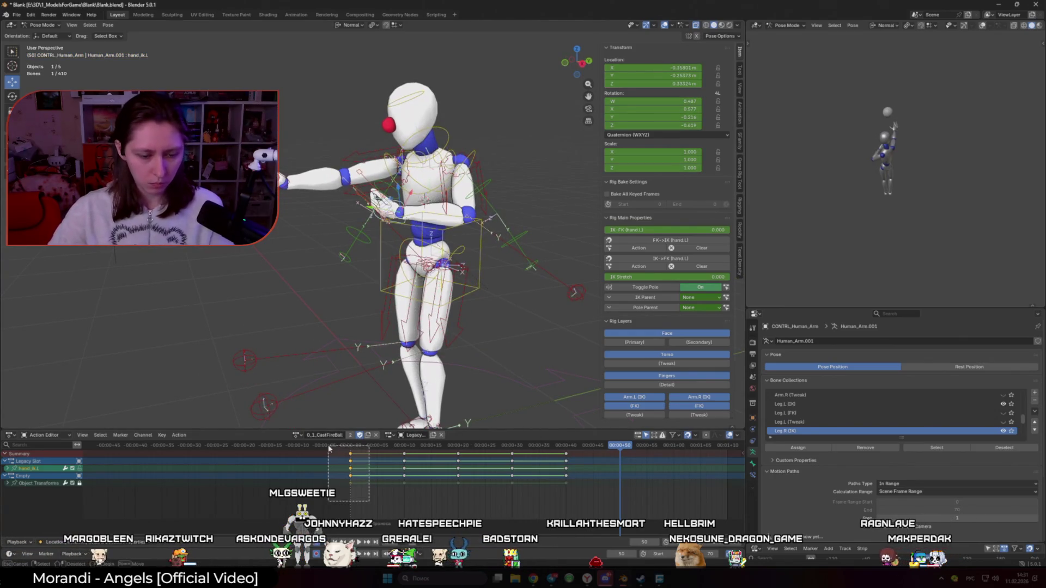
mouse_move(621, 446)
left_mouse_down()
mouse_move(368, 445)
mouse_move(620, 447)
mouse_move(570, 446)
left_mouse_up()
key("q")
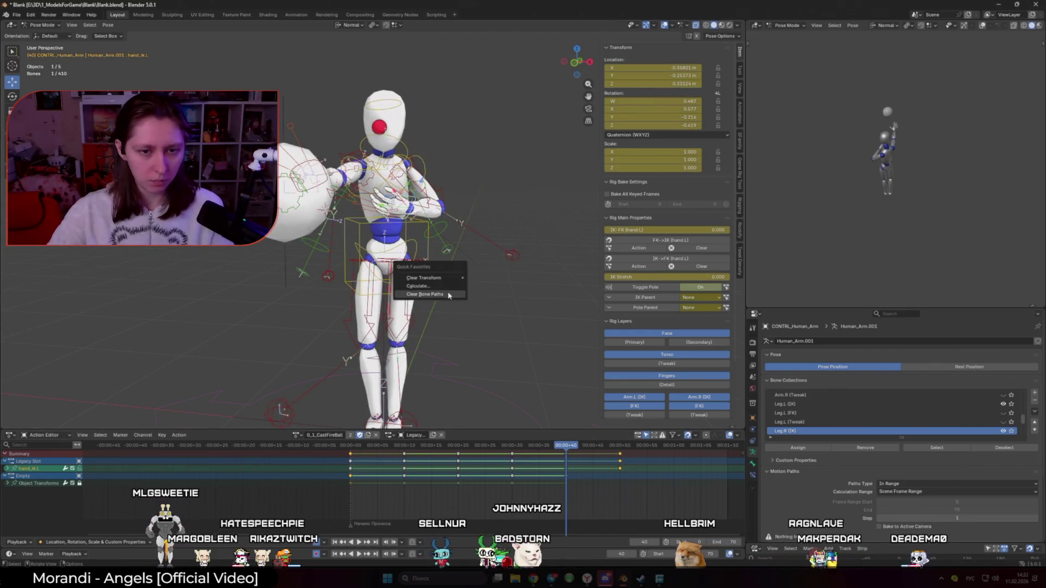
Calculate the left hand's motion path and play through the later throw frames
left_click(435, 288)
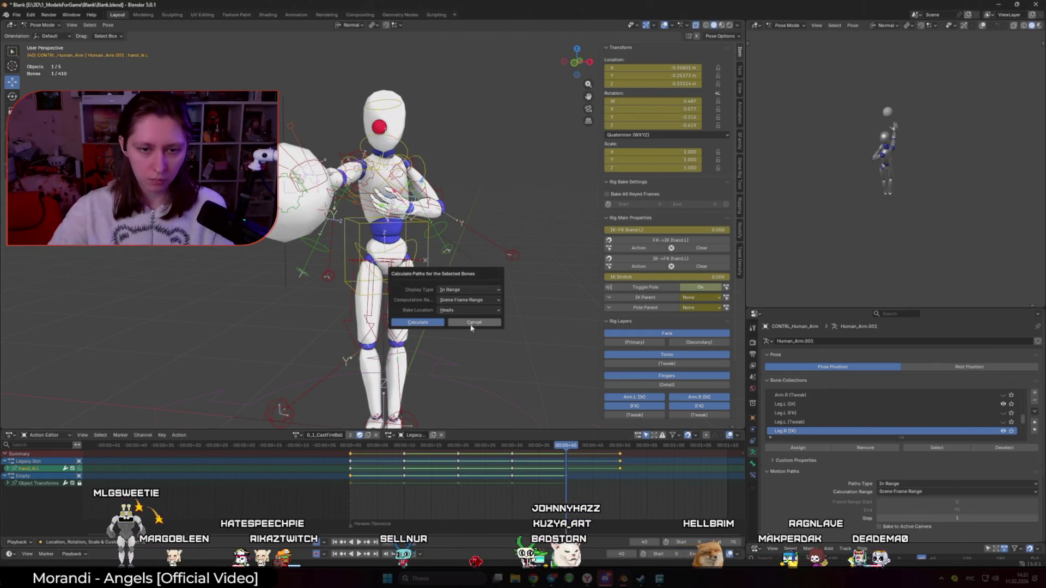
left_click(421, 324)
middle_click_drag(408, 287, 458, 270)
left_click_drag(364, 445, 587, 446)
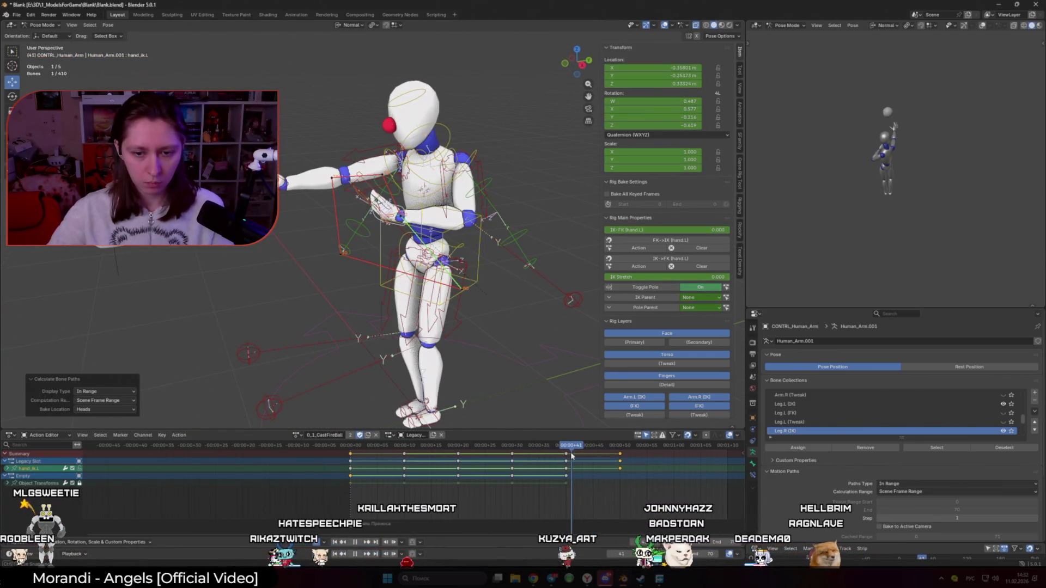
middle_click_drag(471, 397, 495, 413)
key("space")
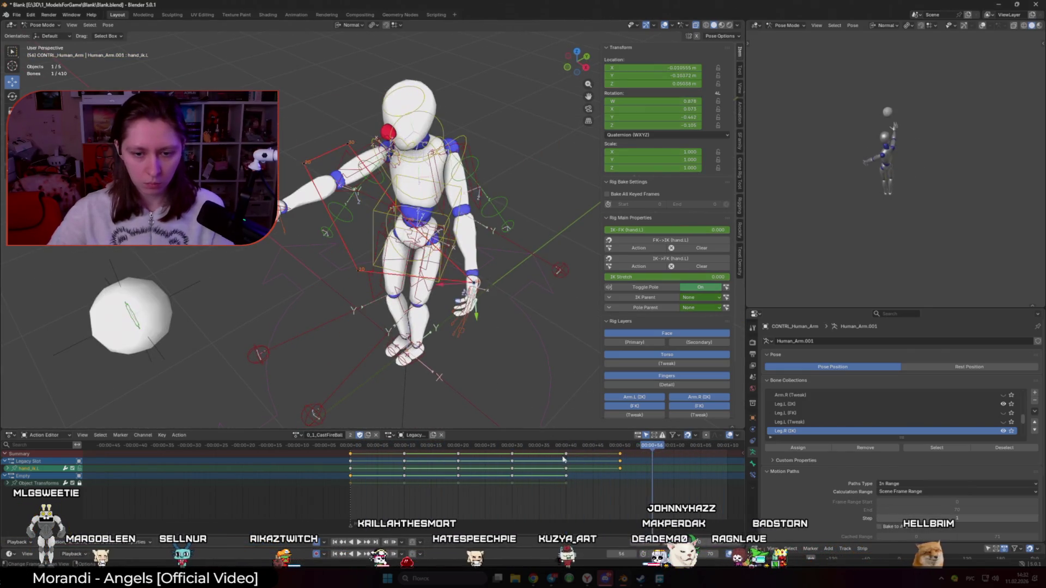
From a top view, move and rotate the left hand IK to smooth its arc
middle_click_drag(532, 402, 491, 344)
key("g")
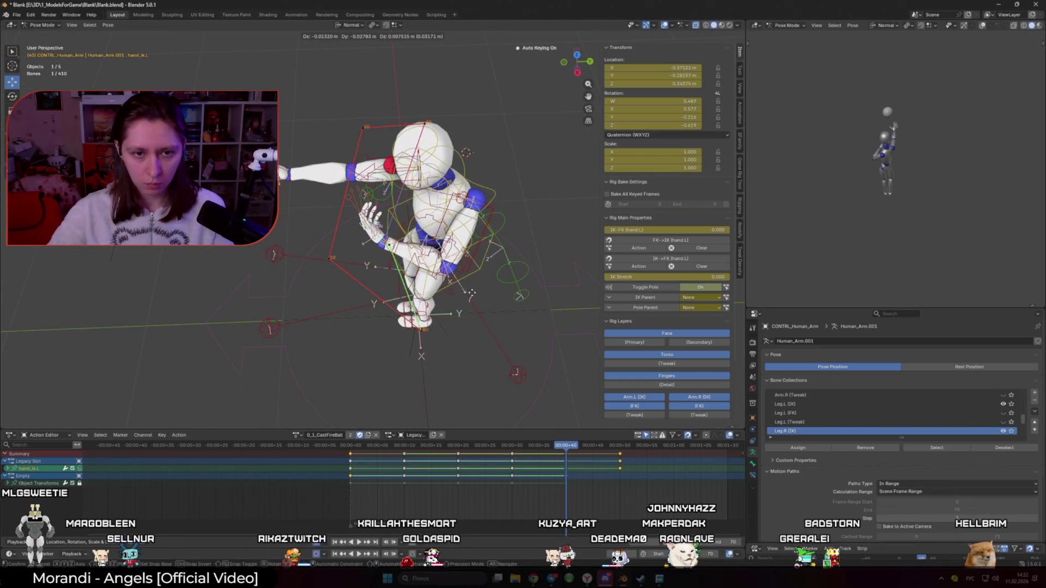
left_click(474, 273)
mouse_move(473, 274)
middle_mouse_down()
mouse_move(484, 305)
mouse_move(514, 260)
mouse_move(490, 278)
mouse_move(459, 256)
mouse_move(546, 207)
mouse_move(524, 238)
mouse_move(536, 251)
middle_mouse_up()
left_click(466, 260)
left_click(524, 322)
Shift the left hand once more from the front, scrub back and replay the throw
mouse_move(523, 321)
middle_mouse_down()
mouse_move(580, 284)
mouse_move(571, 368)
middle_mouse_up()
left_click(578, 285)
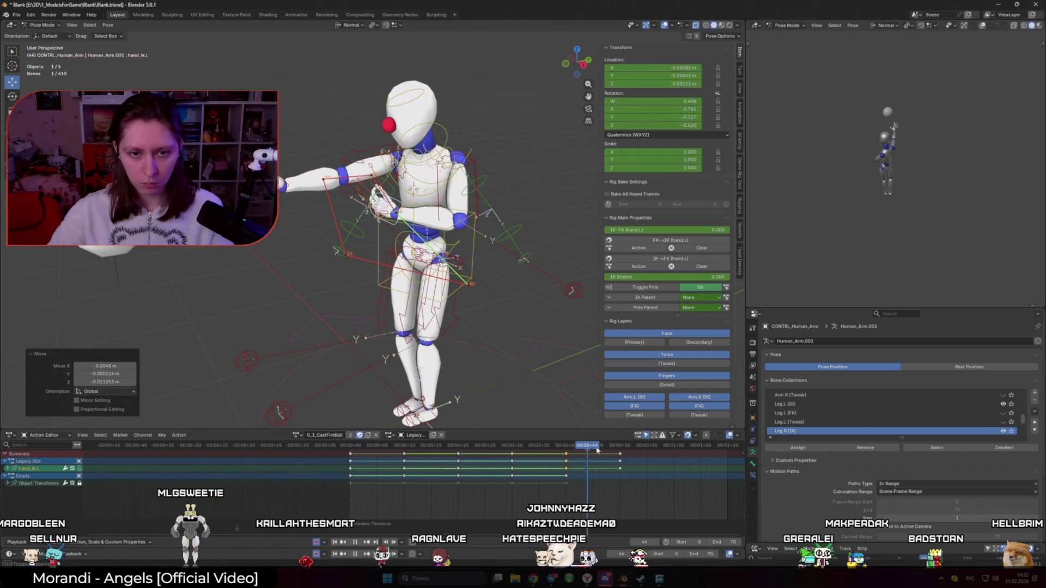
left_click_drag(596, 447, 352, 447)
key("space")
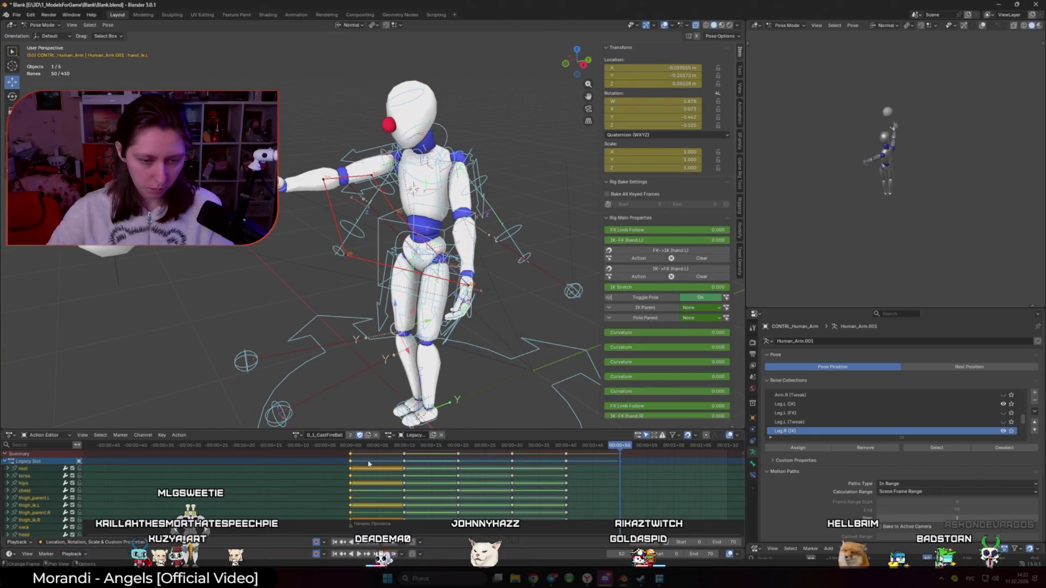
Key all rig bones and push the throw's last keys ten frames later, replaying the result
key("g")
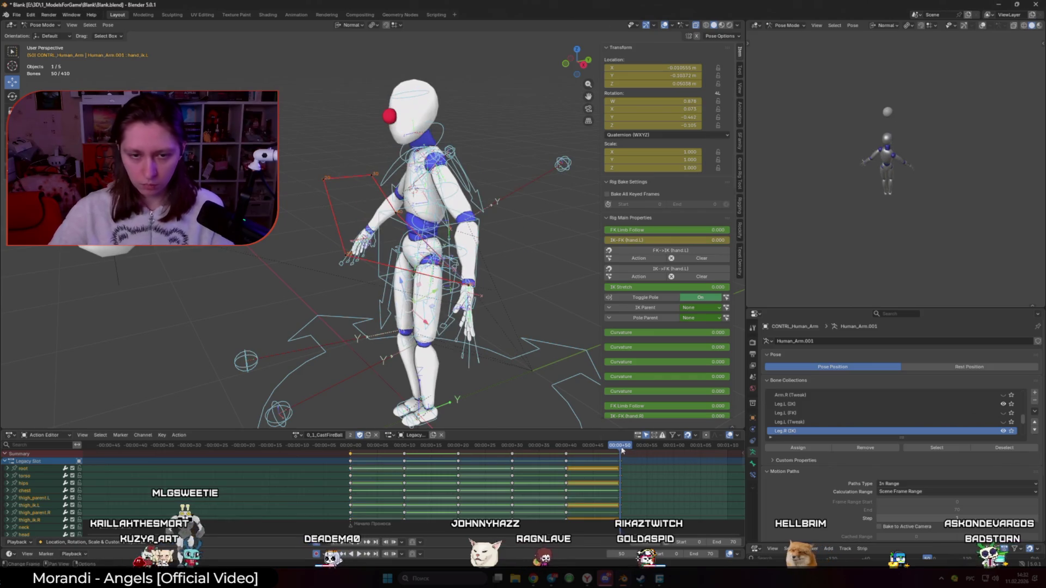
left_click(359, 448)
right_click(491, 270)
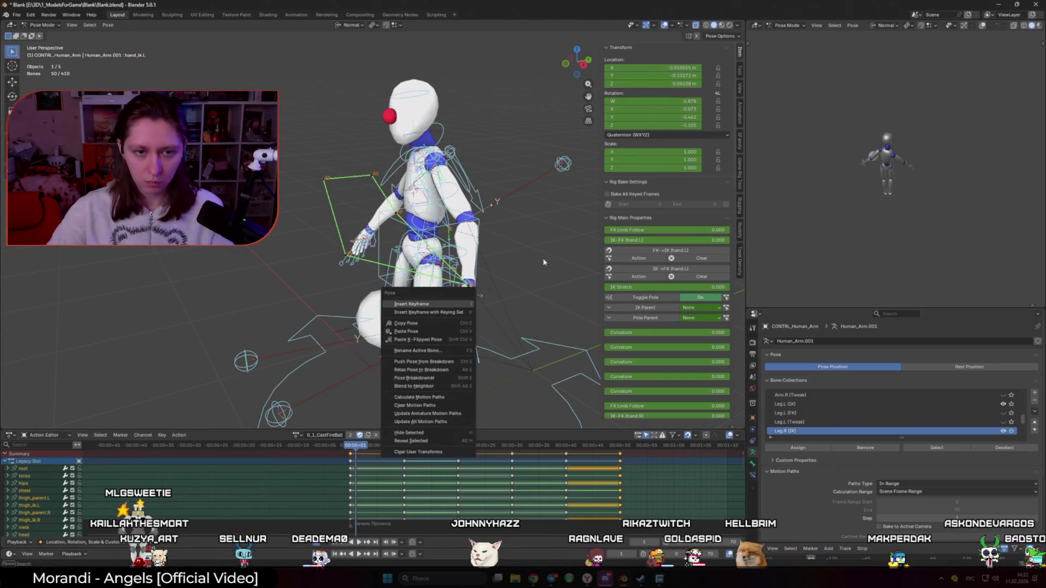
key("Escape")
key("space")
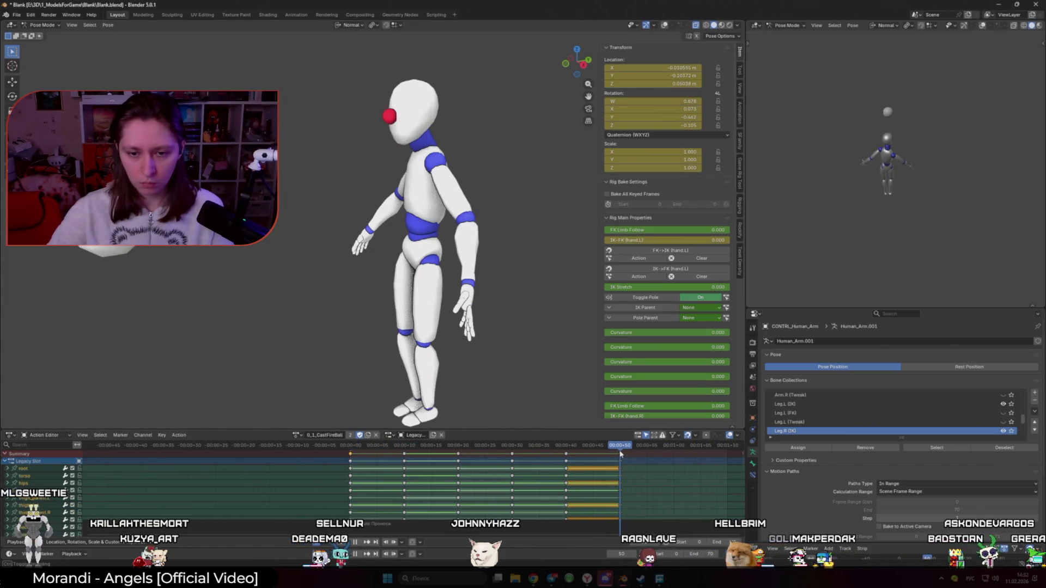
key("g")
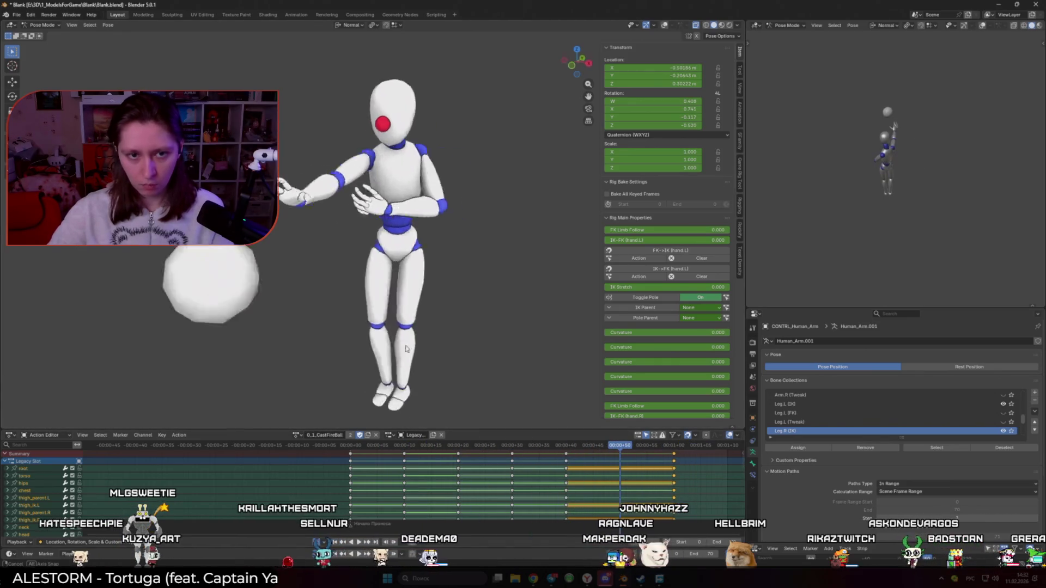
Select hand_ik.R and calculate its motion path via Quick Favorites
key("alt+z")
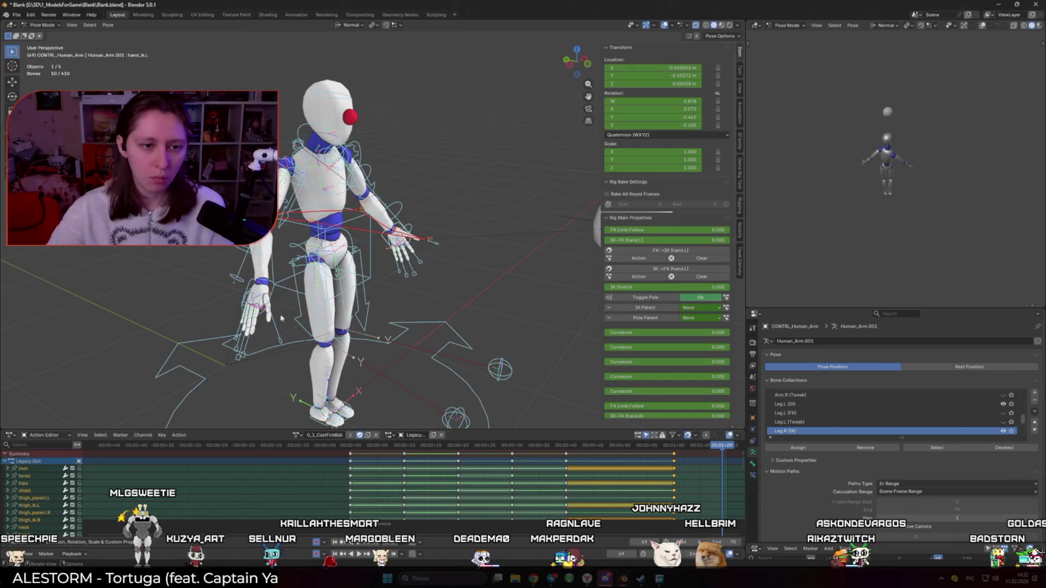
left_click(245, 262)
key("q")
left_click(277, 289)
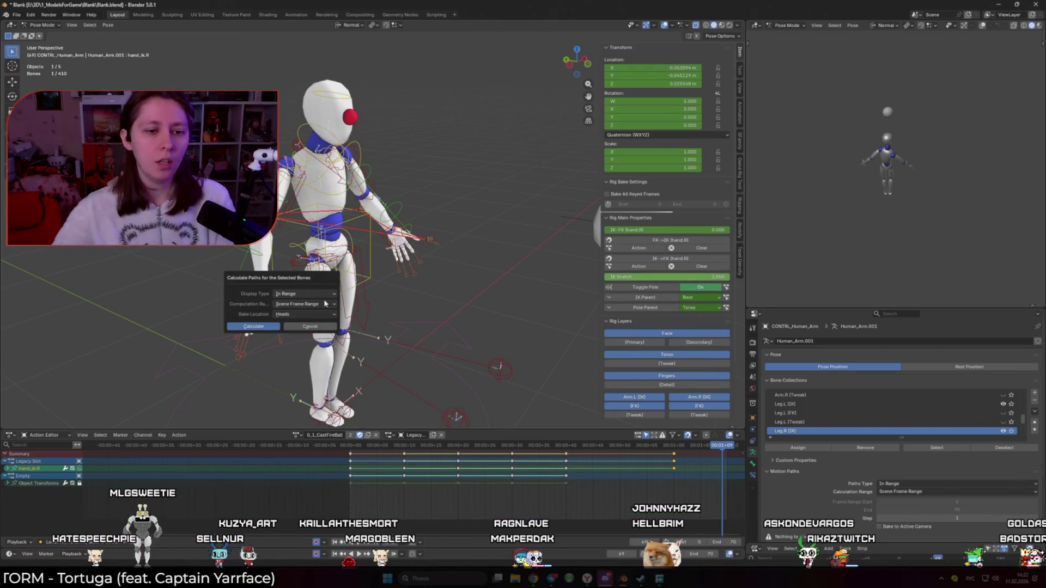
left_click(253, 327)
middle_click_drag(343, 286, 385, 311)
Scrub back and forth through the throw frames to find the release pose
left_click_drag(569, 448, 680, 447)
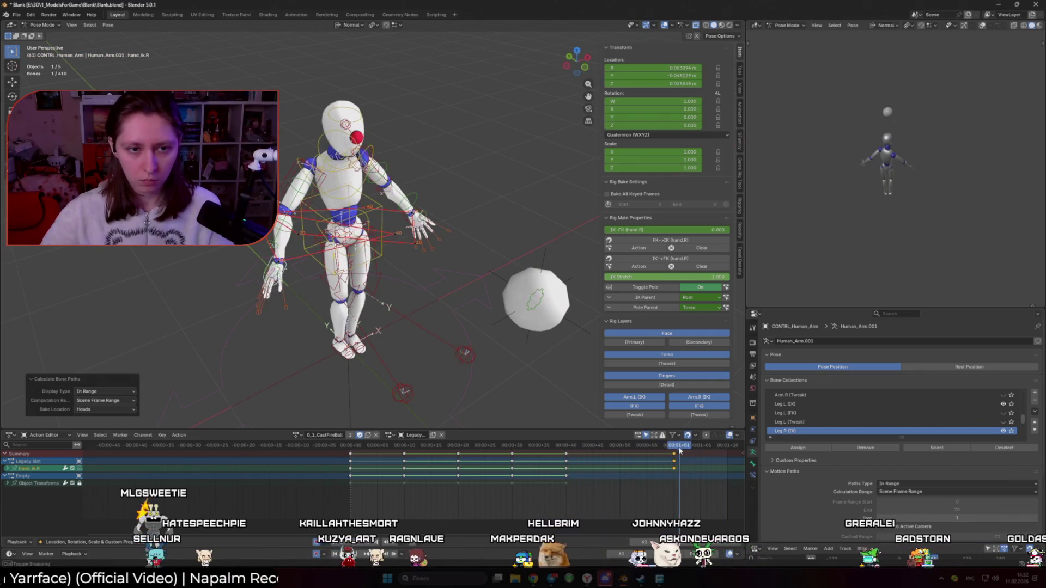
middle_click_drag(495, 357, 362, 395)
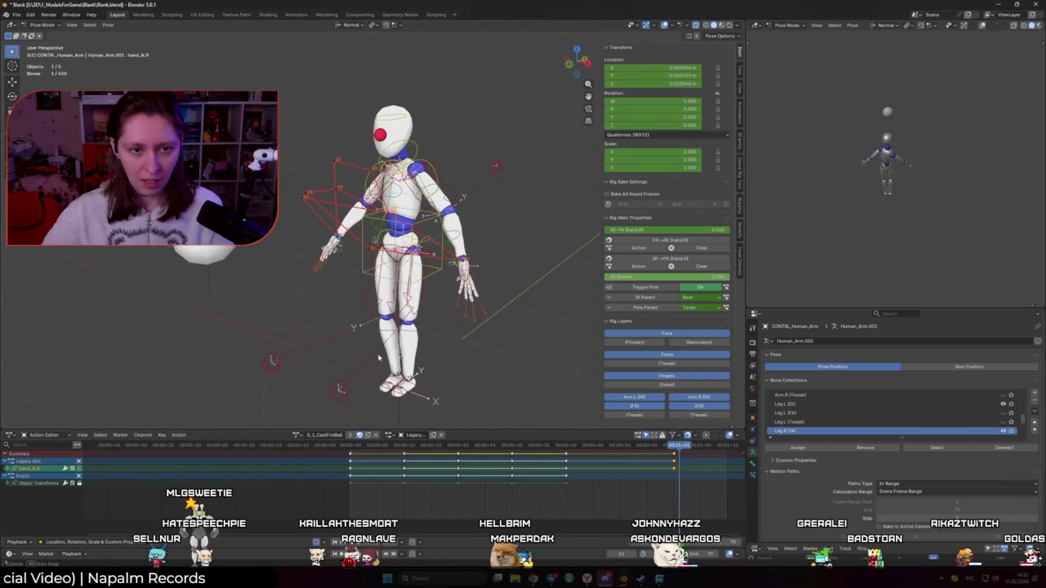
left_click_drag(613, 447, 417, 447)
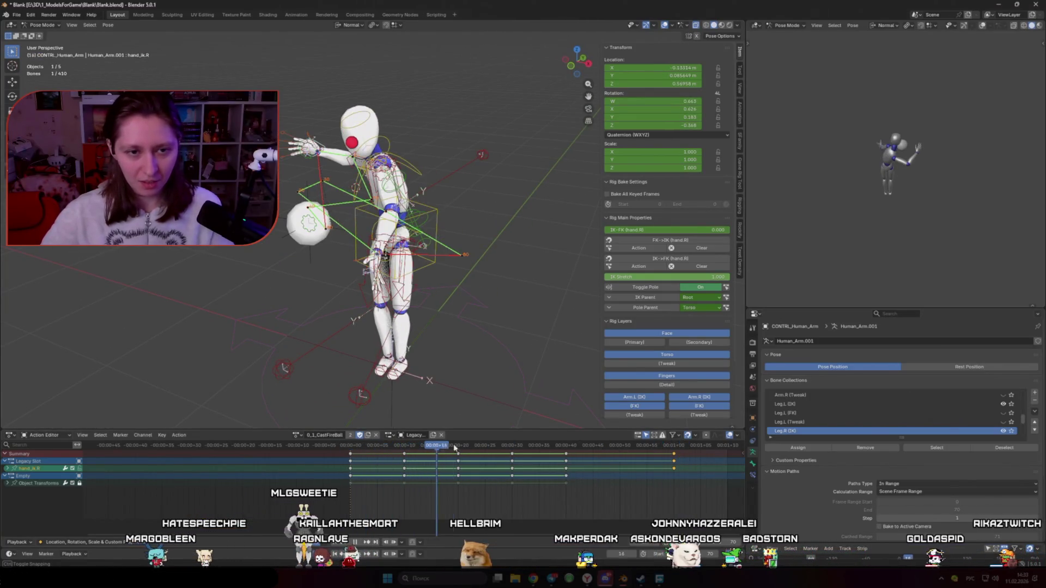
left_click_drag(455, 447, 643, 447)
middle_click_drag(499, 368, 441, 327)
left_click_drag(643, 447, 659, 447)
middle_click_drag(587, 409, 622, 442)
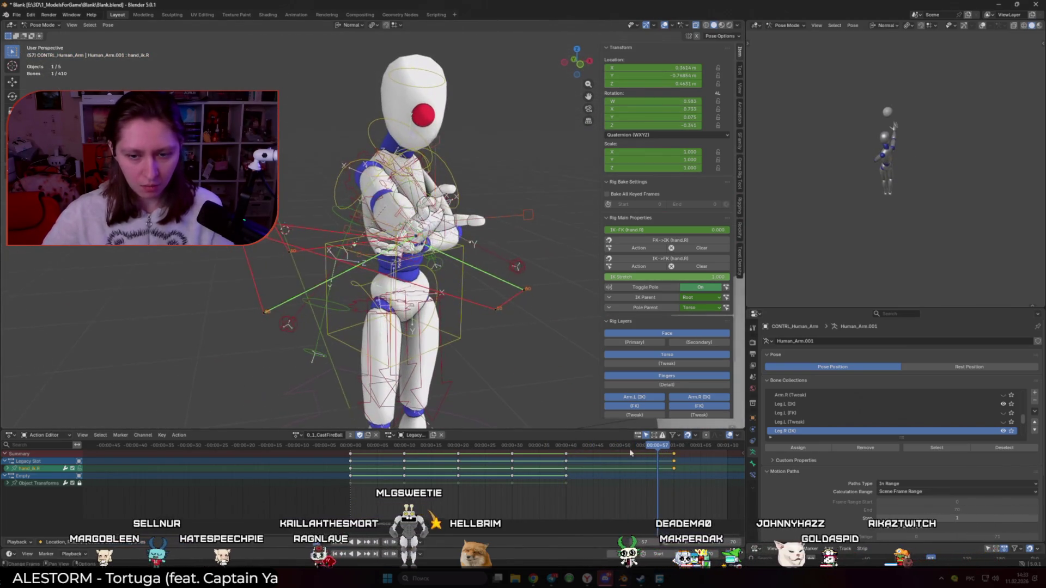
middle_click_drag(485, 355, 532, 327)
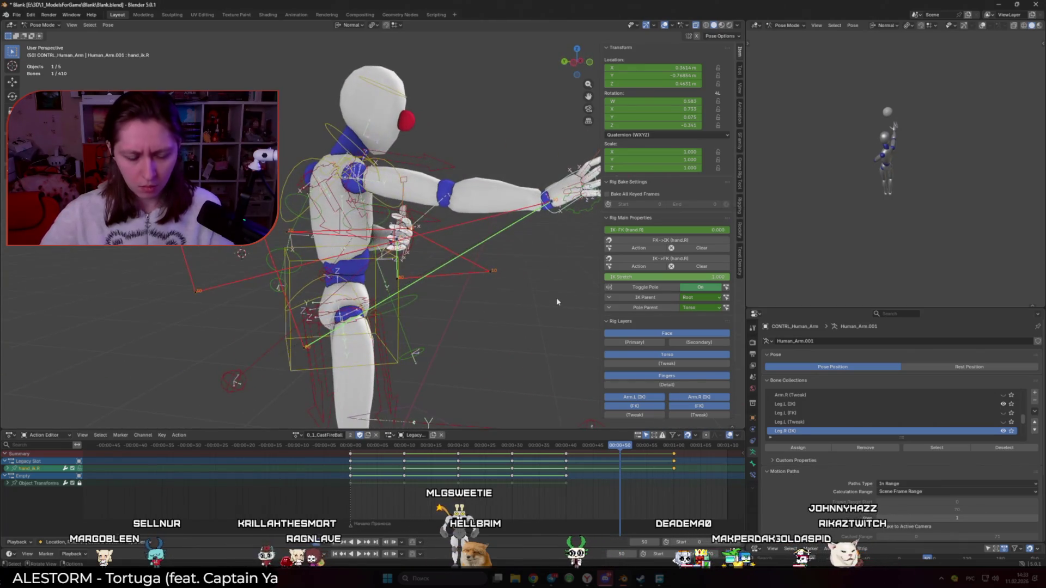
Move the right hand IK forward with G to stretch the throwing arm
key("g")
left_click(474, 379)
mouse_move(474, 376)
middle_mouse_down()
mouse_move(408, 310)
mouse_move(512, 343)
mouse_move(490, 311)
middle_mouse_up()
key("g")
left_click(409, 311)
key("g")
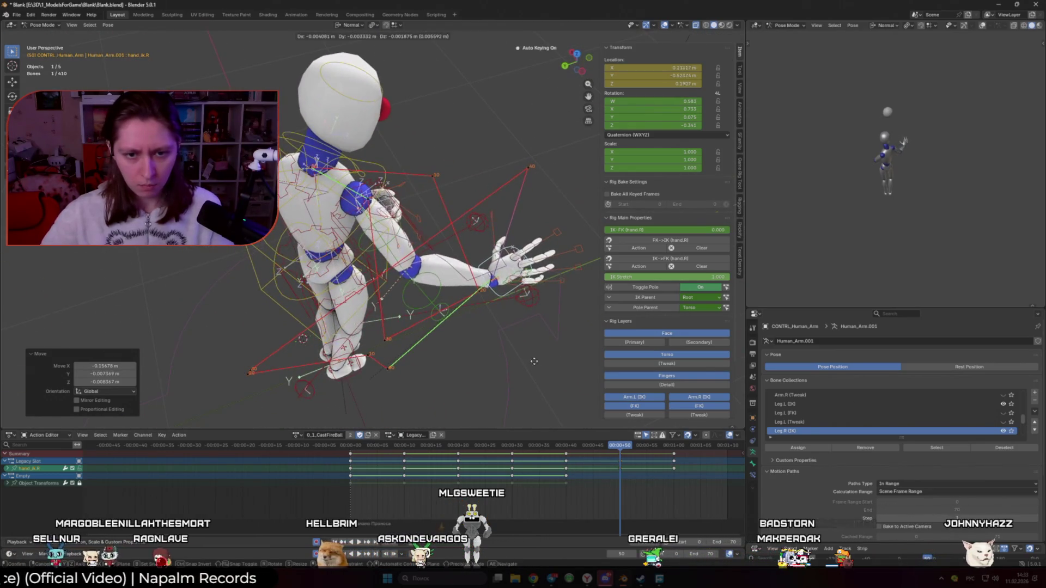
Reposition hand_ik.R at an earlier throw frame and replay the motion
left_click(358, 458)
mouse_move(458, 327)
middle_mouse_down()
mouse_move(517, 367)
mouse_move(550, 291)
middle_mouse_up()
left_click(530, 346)
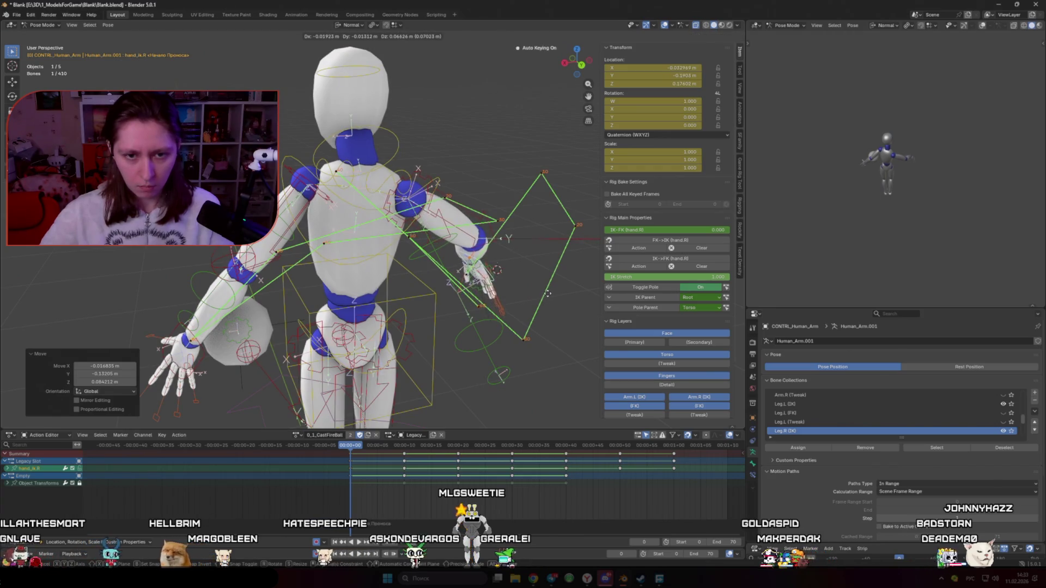
left_click(550, 294)
mouse_move(550, 297)
middle_mouse_down()
mouse_move(491, 311)
mouse_move(444, 287)
middle_mouse_up()
key("space")
Hide overlays, switch to the Rotate tool and turn the right hand about 34 degrees
key("shift+alt+z")
right_click(458, 336)
left_click(572, 392)
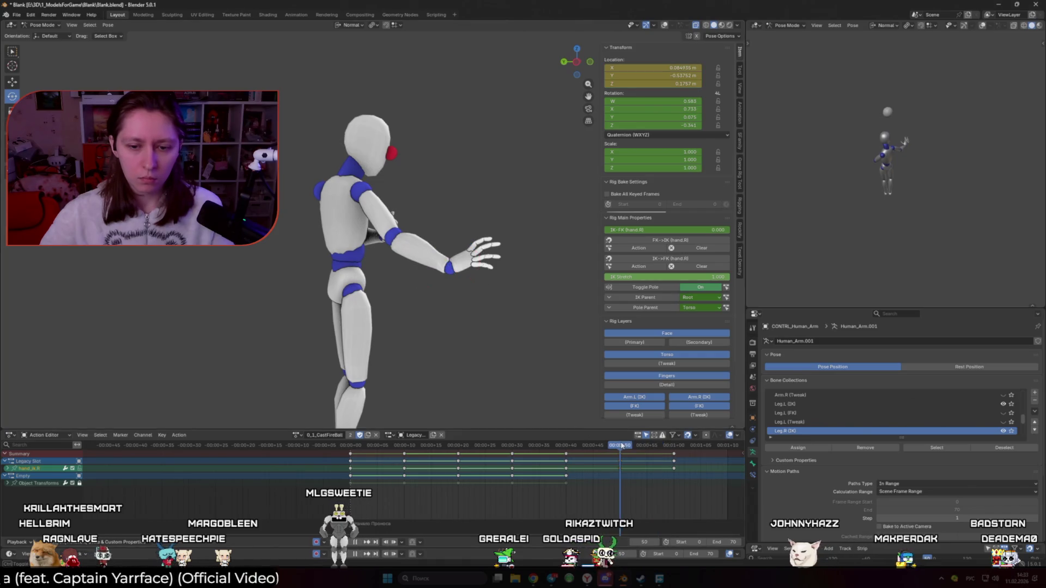
left_click(482, 254)
key("r")
left_click(515, 315)
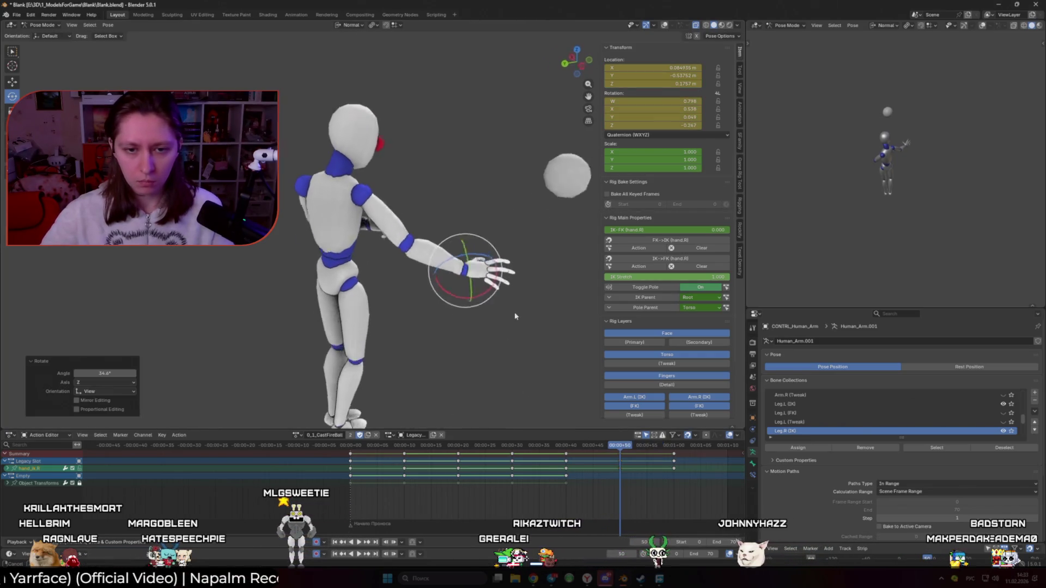
middle_click_drag(515, 316, 540, 306)
Rotate the hand again, replay, move to a later frame and select the chest bone
key("r")
middle_click_drag(534, 300, 462, 362)
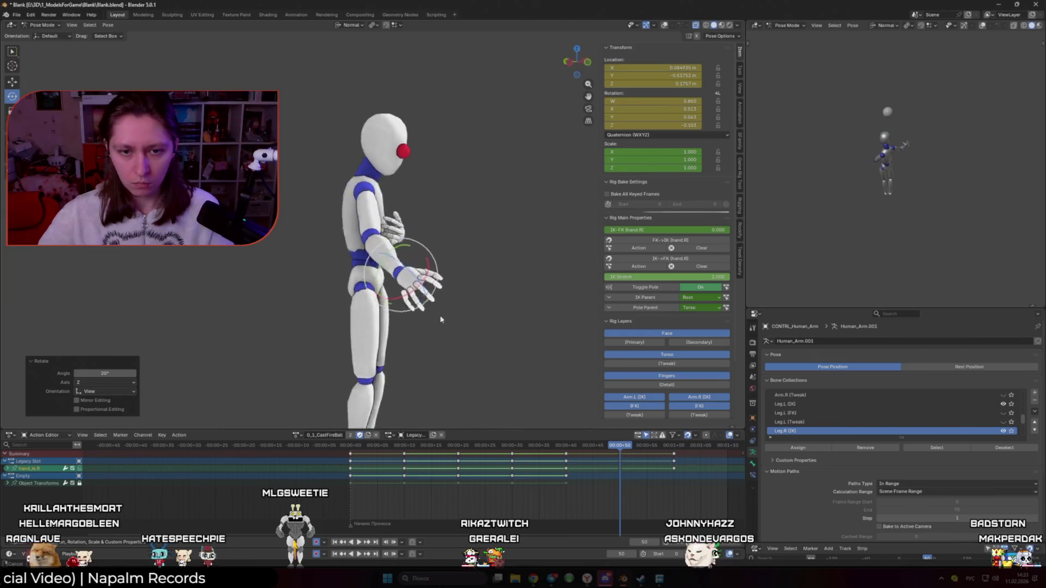
key("space")
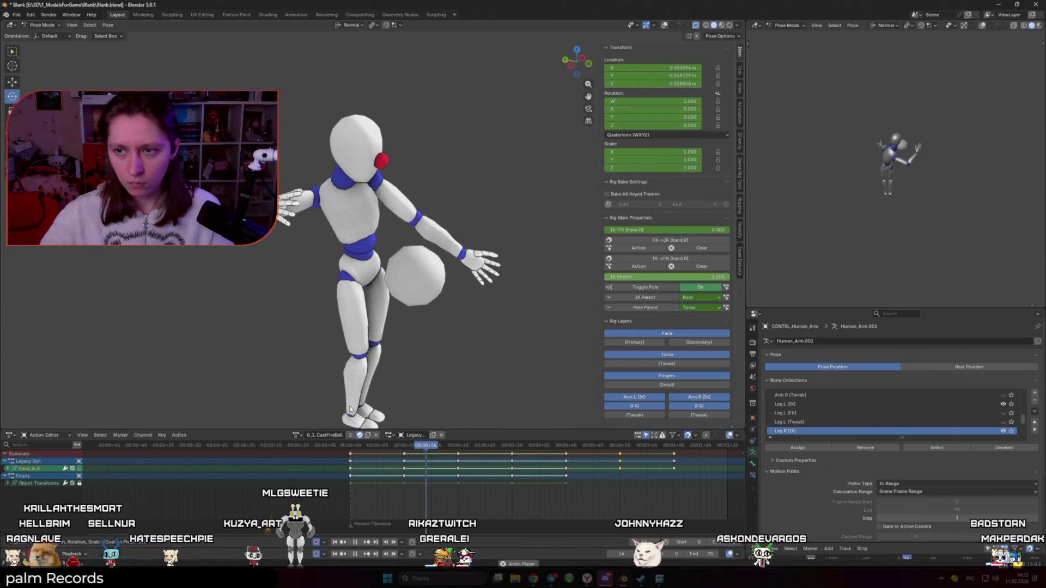
left_click_drag(563, 448, 621, 447)
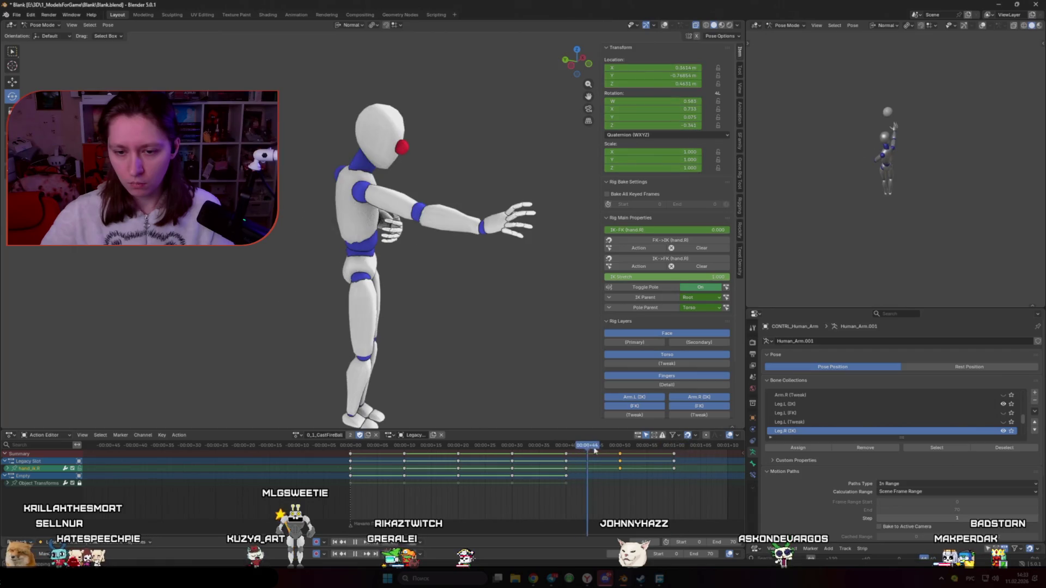
left_click(394, 195)
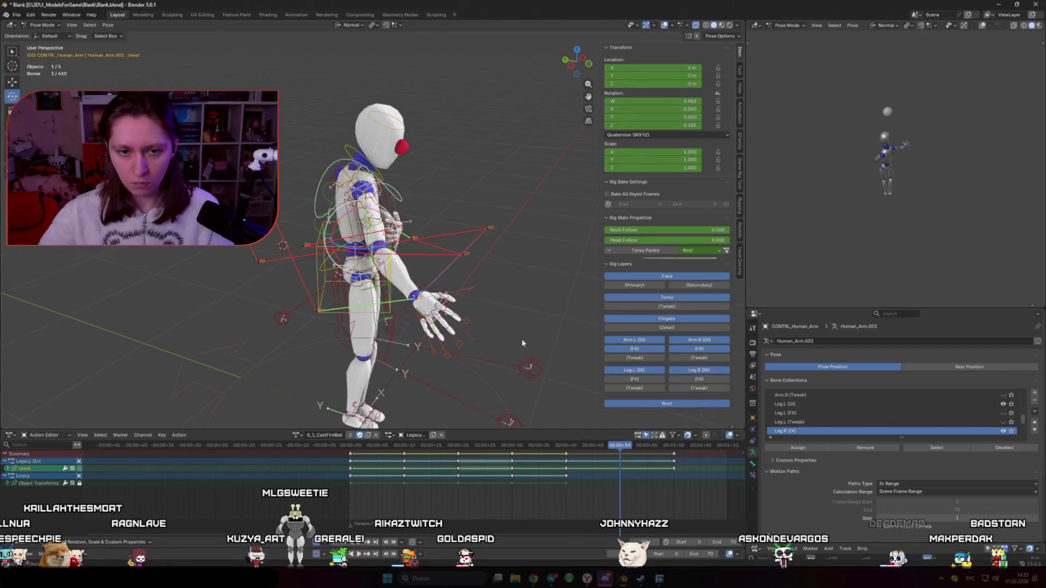
Finish the arm rotation a few frames back and replay the throw
left_click_drag(654, 447, 621, 447)
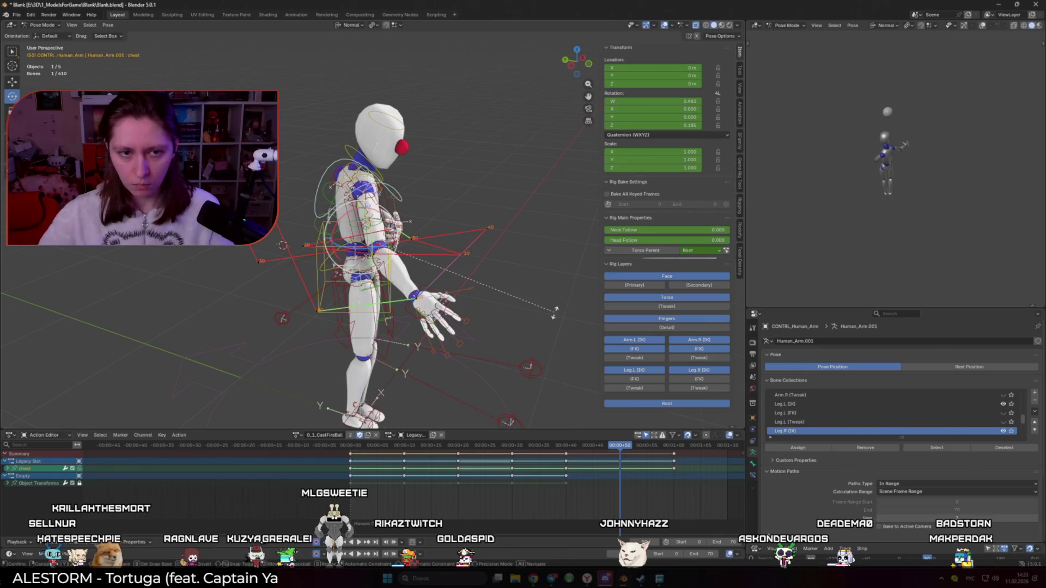
left_click(486, 360)
key("space")
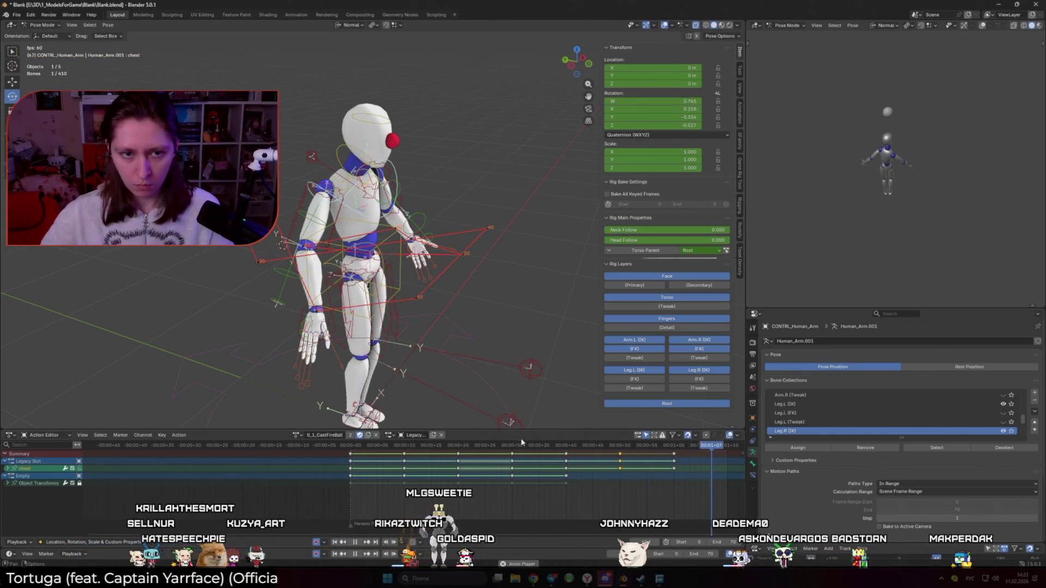
left_click(638, 447)
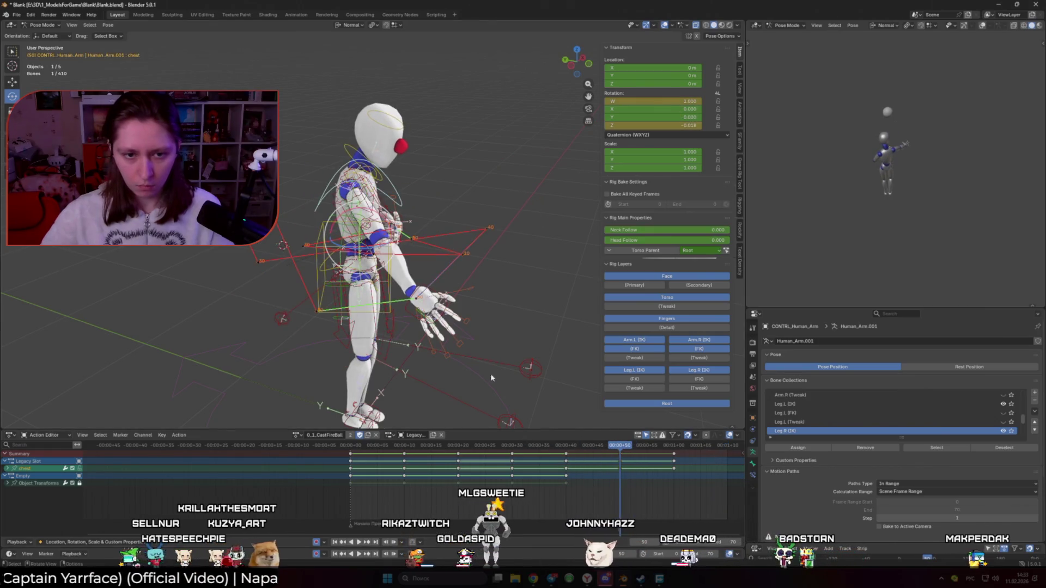
Move hand_ik.R forward at the late throw frame and review the motion from the front
left_click(530, 368)
key("g")
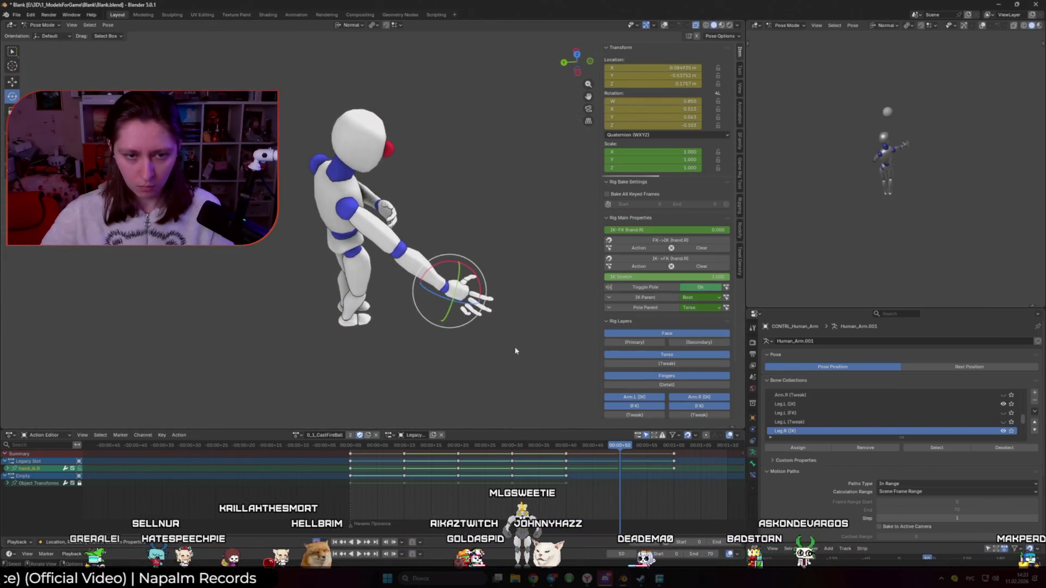
left_click(528, 343)
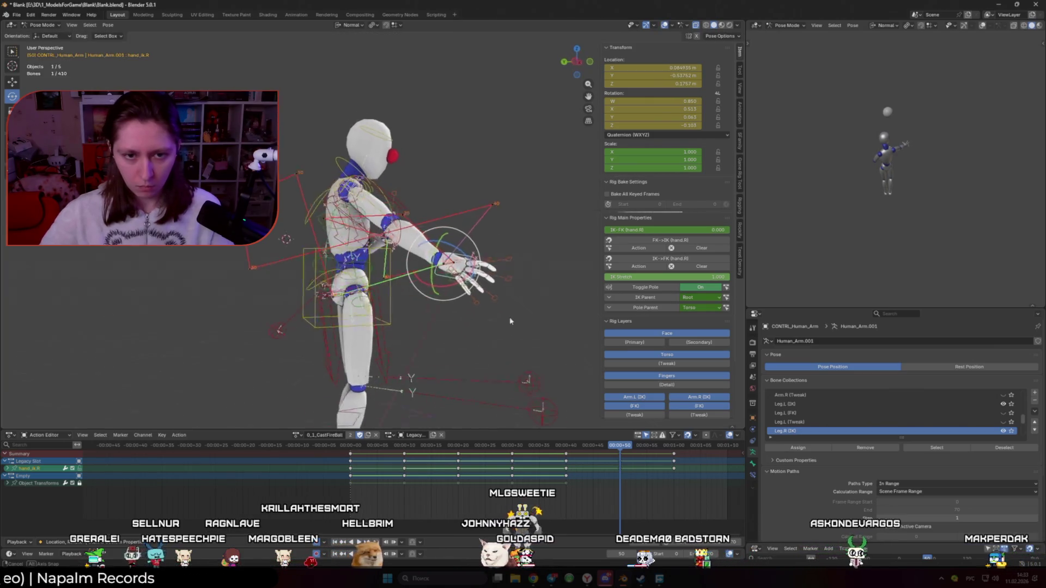
mouse_move(344, 327)
middle_mouse_down()
mouse_move(520, 332)
mouse_move(502, 325)
middle_mouse_up()
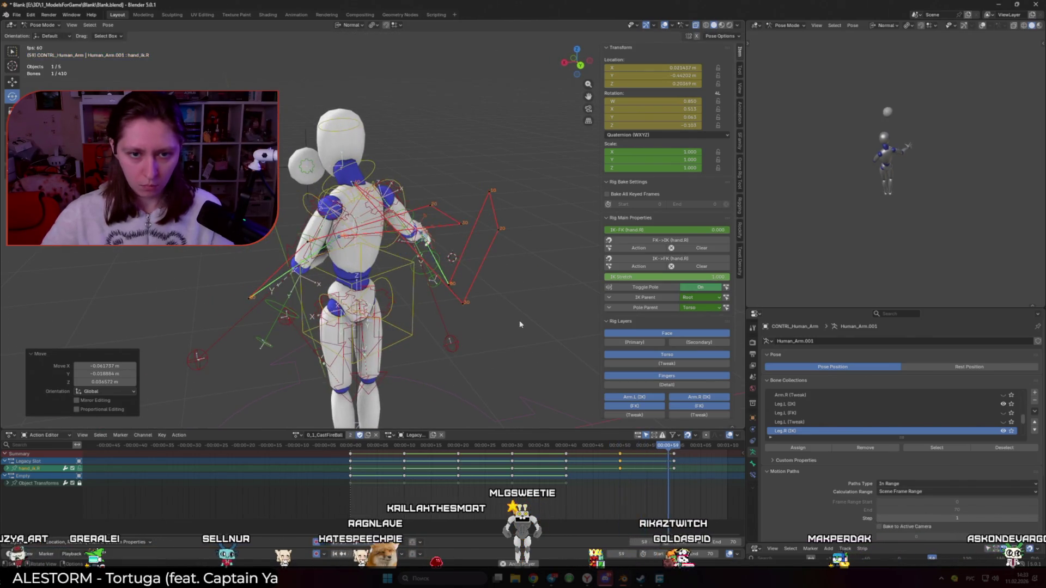
key("space")
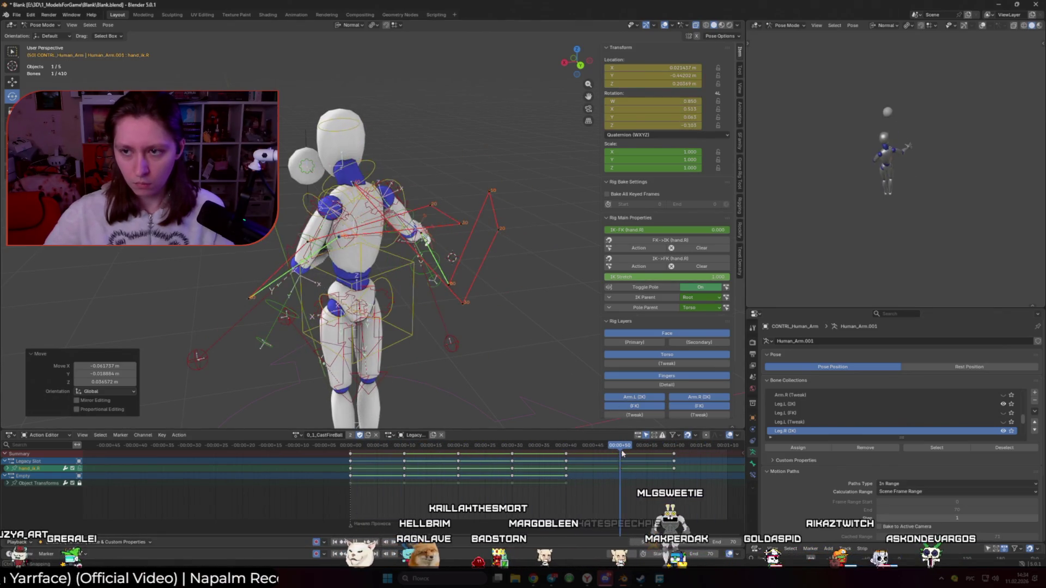
middle_click_drag(409, 270, 343, 270)
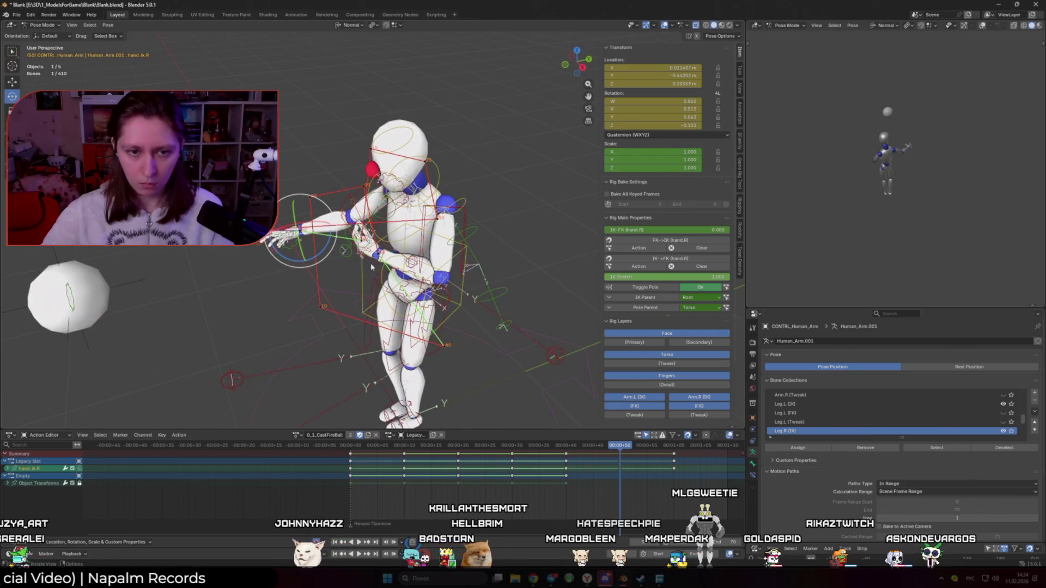
Pull hand_ik.L toward the chest, step through frames and select all bones for keying
mouse_move(470, 266)
middle_mouse_down()
mouse_move(464, 317)
mouse_move(592, 401)
middle_mouse_up()
left_click(492, 330)
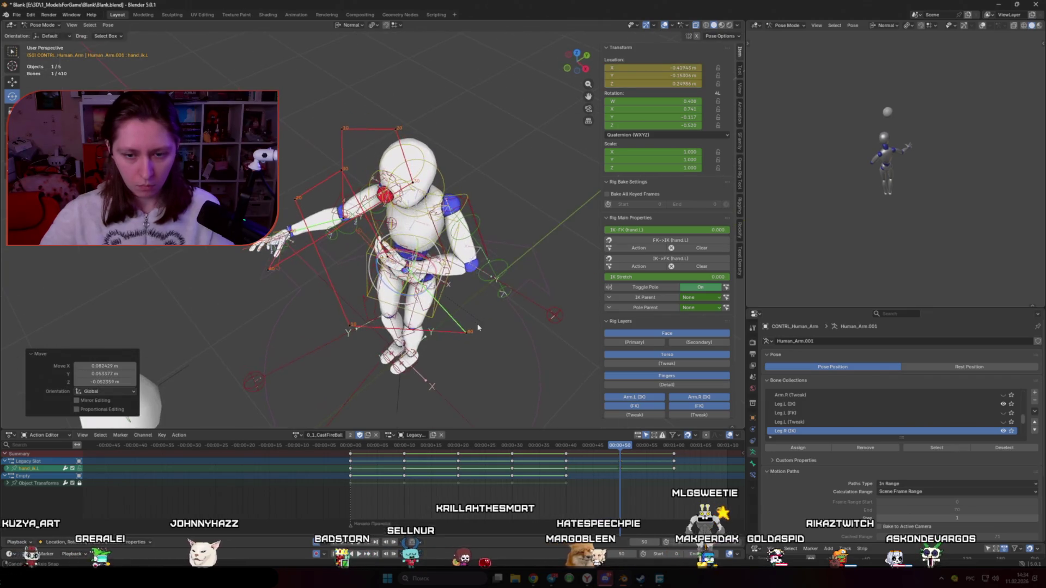
key("Up")
key("Up")
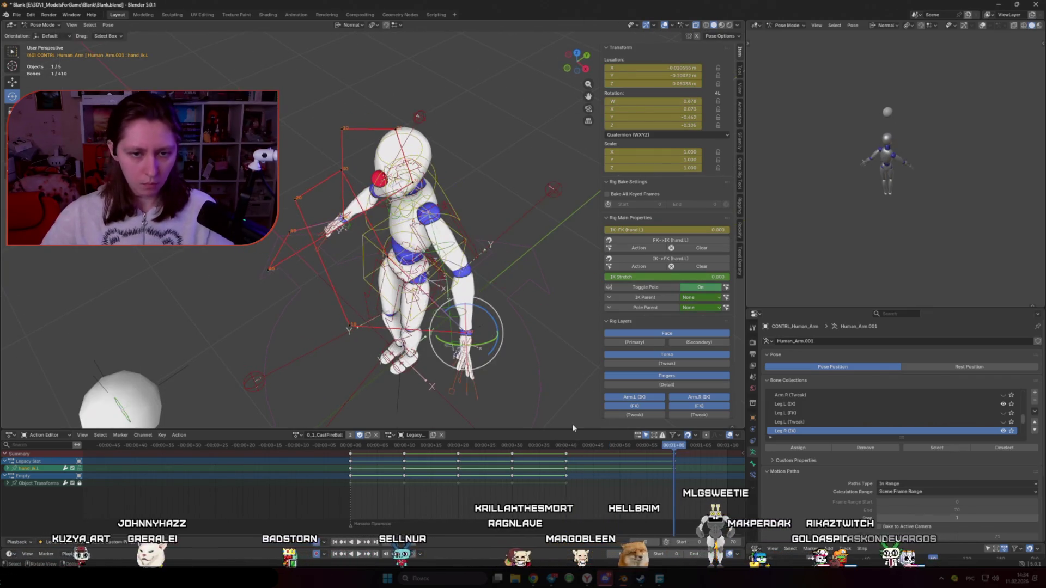
key("Up")
key("Down")
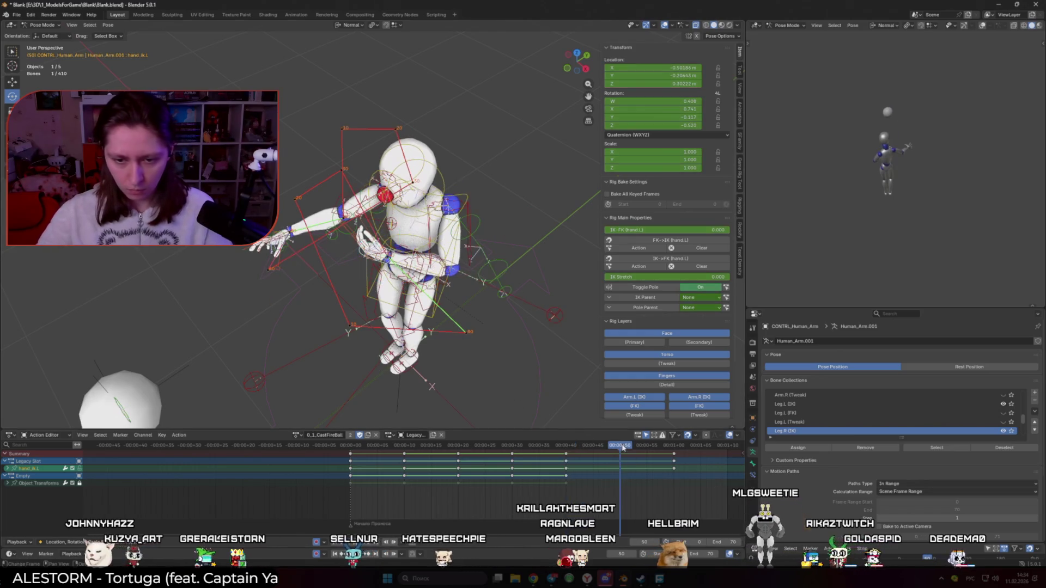
middle_click_drag(503, 392, 458, 361)
mouse_move(427, 315)
middle_mouse_down()
mouse_move(399, 264)
mouse_move(425, 254)
middle_mouse_up()
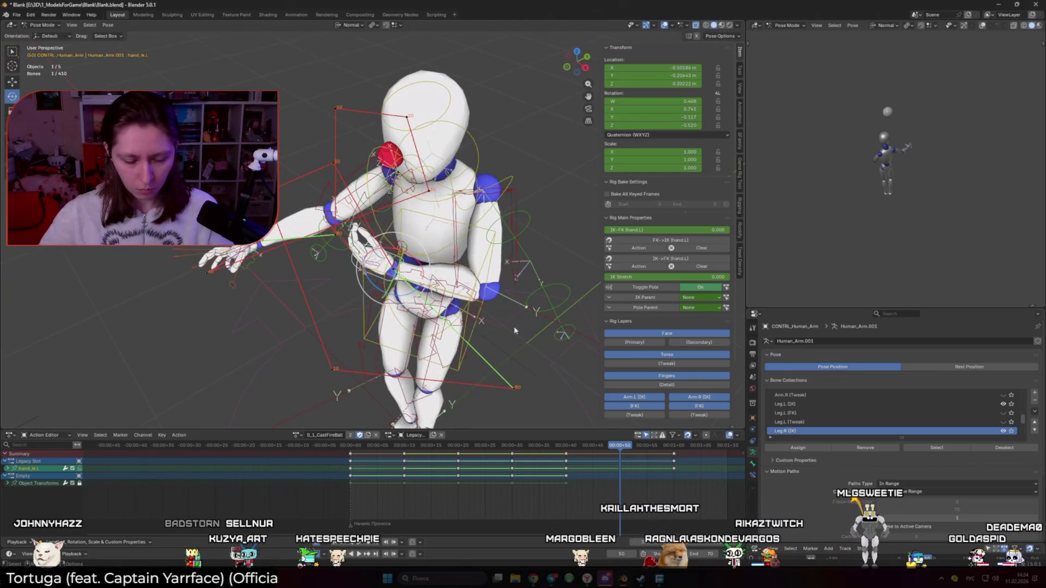
key("a")
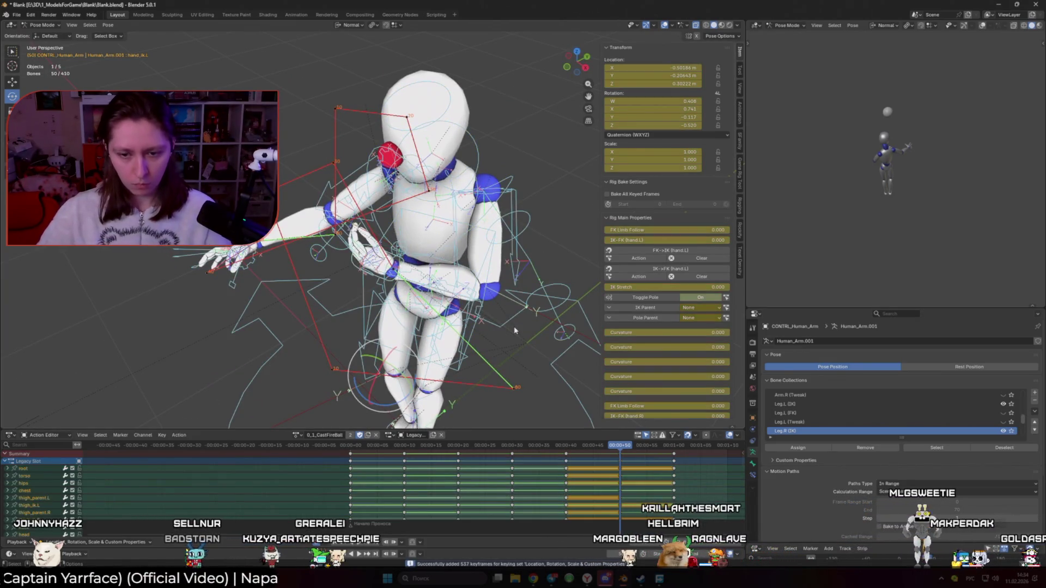
Select the hand_ik.L control and move the left hand into a first new position
left_click(409, 274)
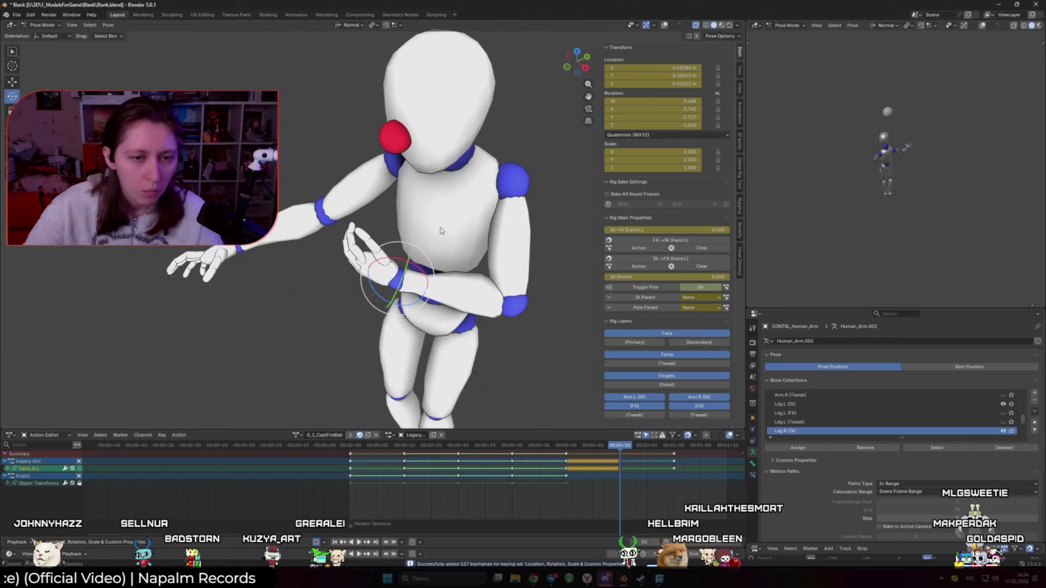
scroll(432, 261, "up", 3)
key("alt+shift+z")
middle_click_drag(425, 262, 460, 294)
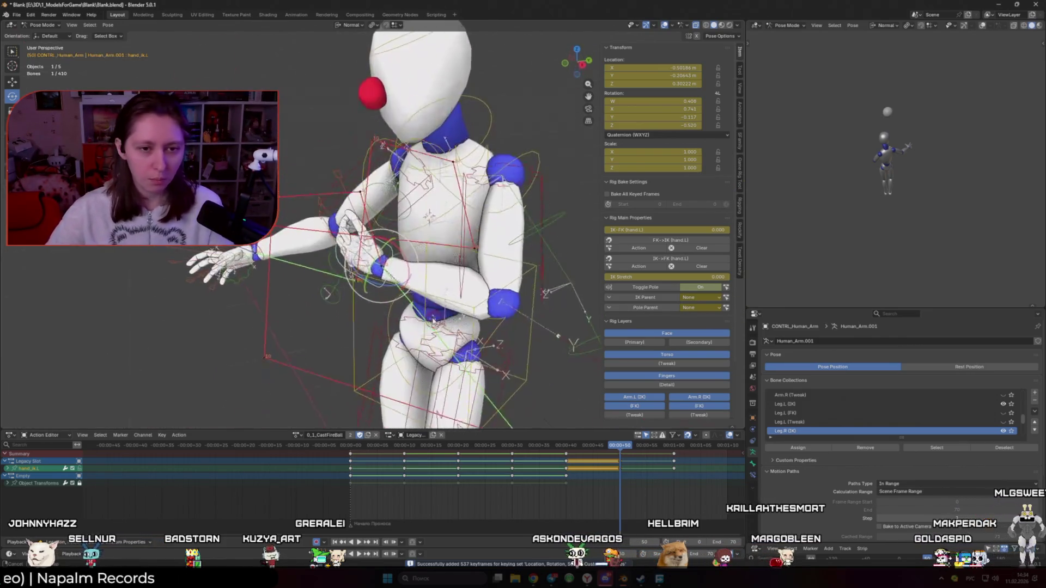
key("g")
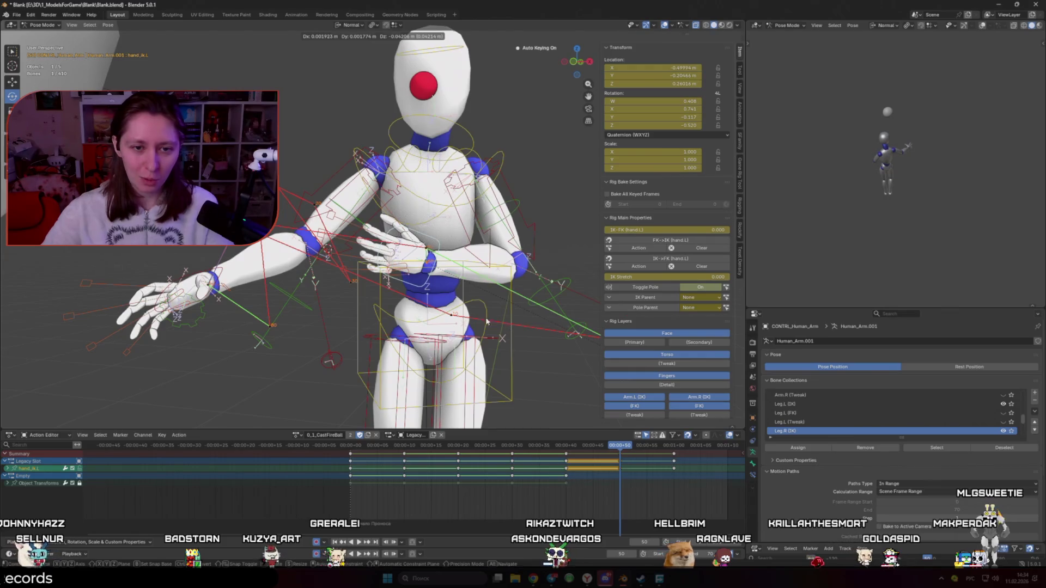
left_click(487, 322)
key("g")
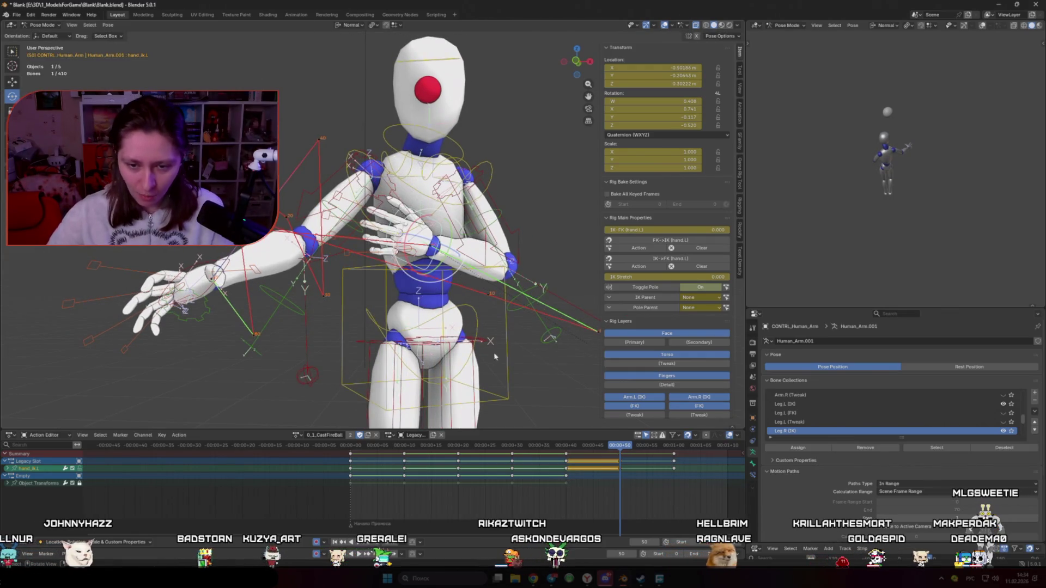
Step between neighbouring keyframes and drop the left hand down at the hip
key("Down")
key("Up")
key("Down")
key("Down")
key("Up")
key("Up")
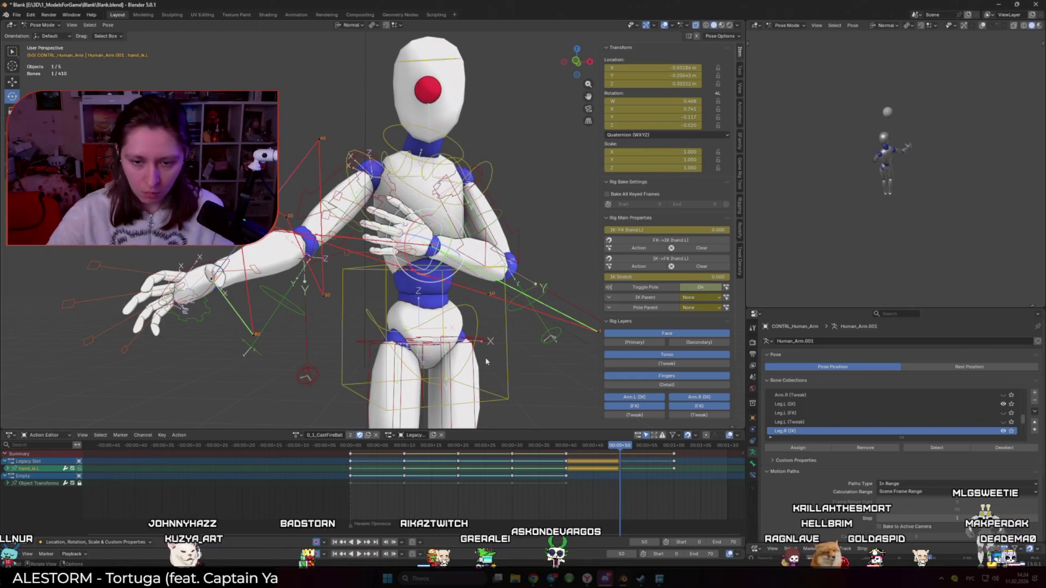
key("g")
left_click(570, 350)
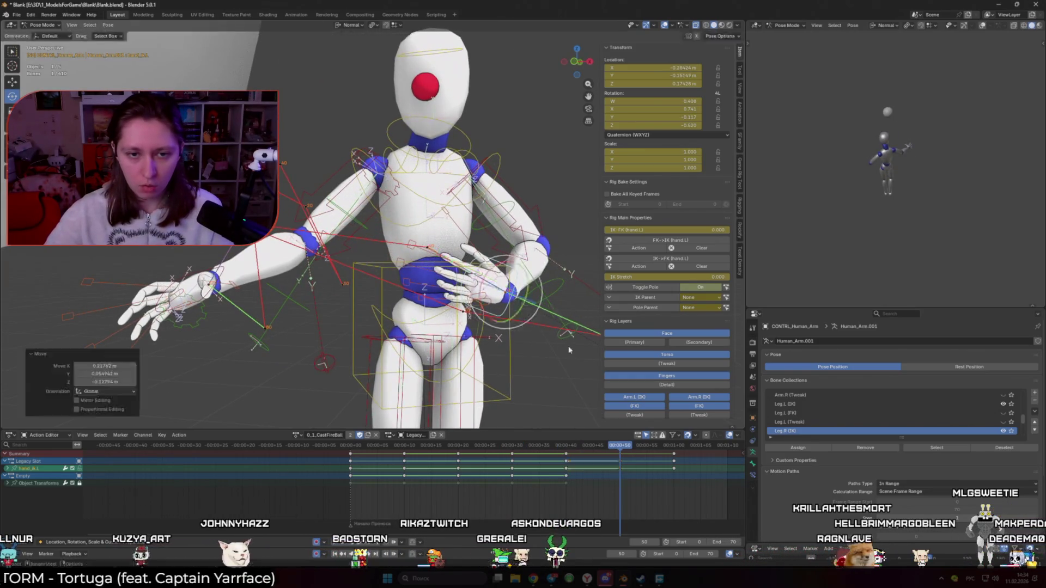
left_click(583, 448)
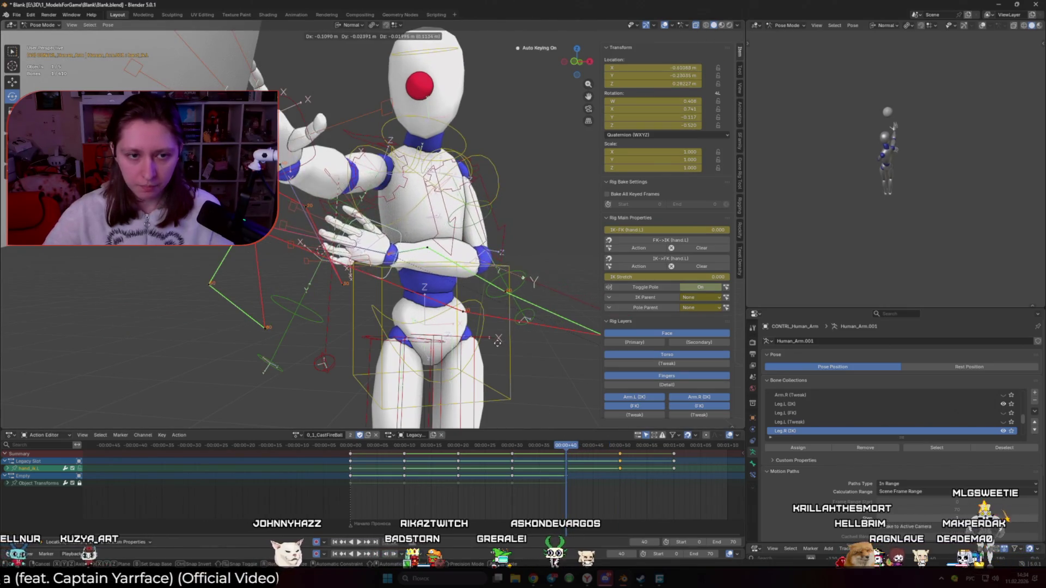
From a top view, rotate the hand control and shift it into place for the throw
middle_click_drag(369, 245, 425, 229)
mouse_move(409, 327)
middle_mouse_down()
mouse_move(510, 352)
mouse_move(491, 246)
middle_mouse_up()
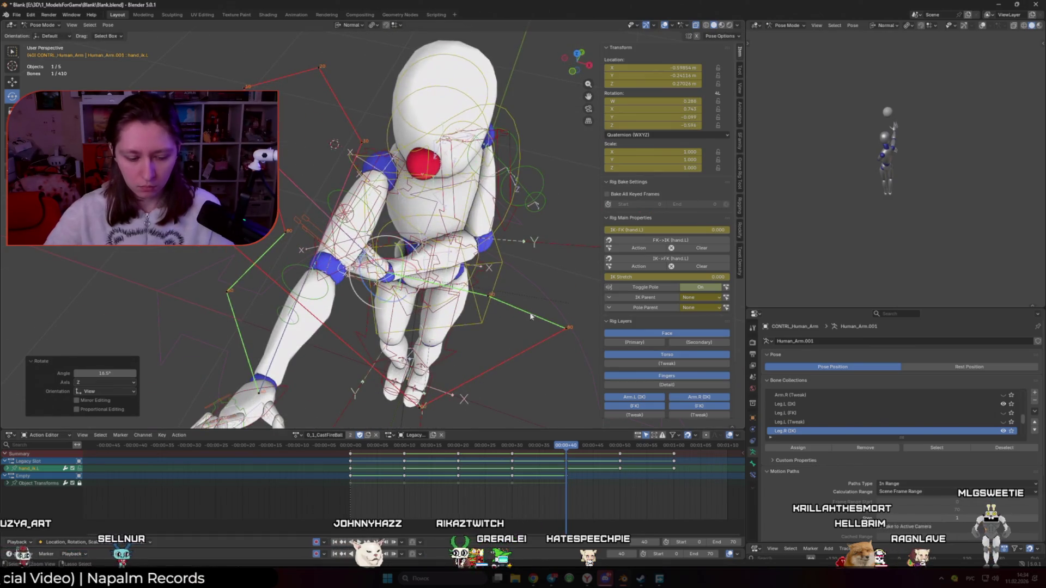
key("KP_7")
key("r")
left_click(482, 395)
mouse_move(482, 395)
middle_mouse_down()
mouse_move(494, 356)
mouse_move(458, 271)
mouse_move(483, 207)
middle_mouse_up()
key("g")
left_click(464, 274)
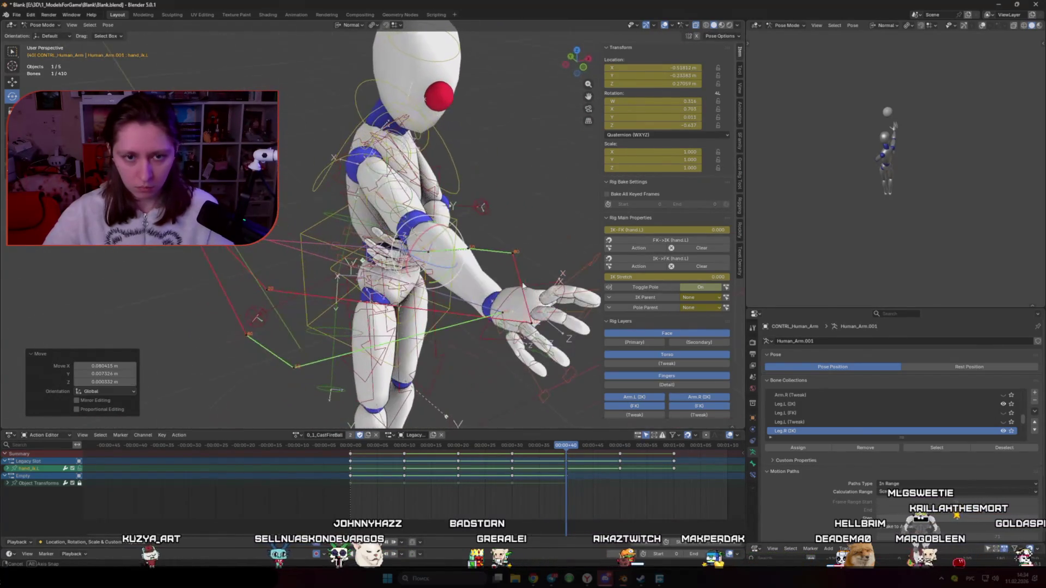
Play and scrub through the throw to review the new hand motion
key("space")
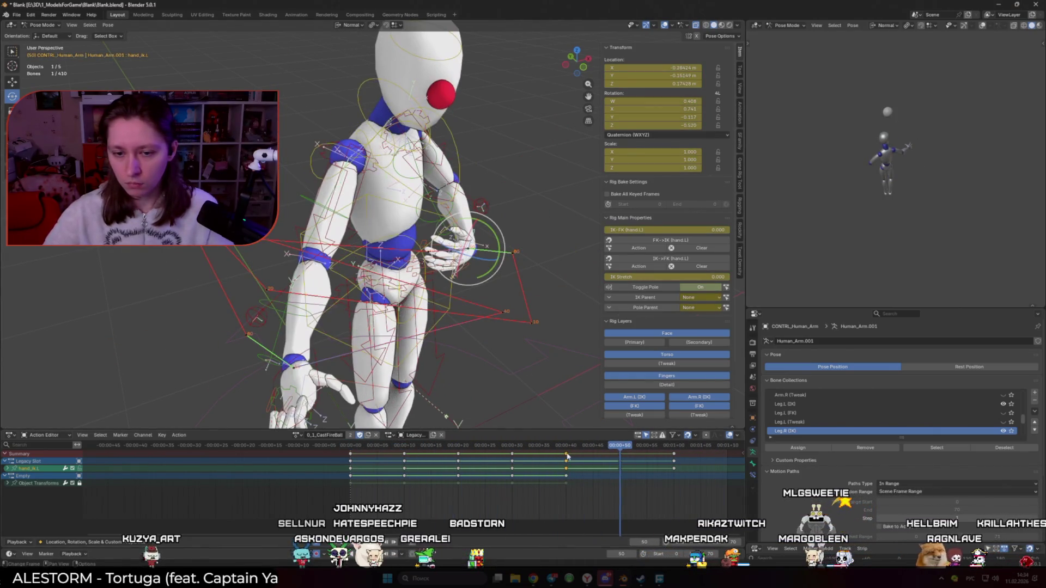
left_click_drag(567, 449, 585, 448)
middle_click_drag(900, 180, 915, 177)
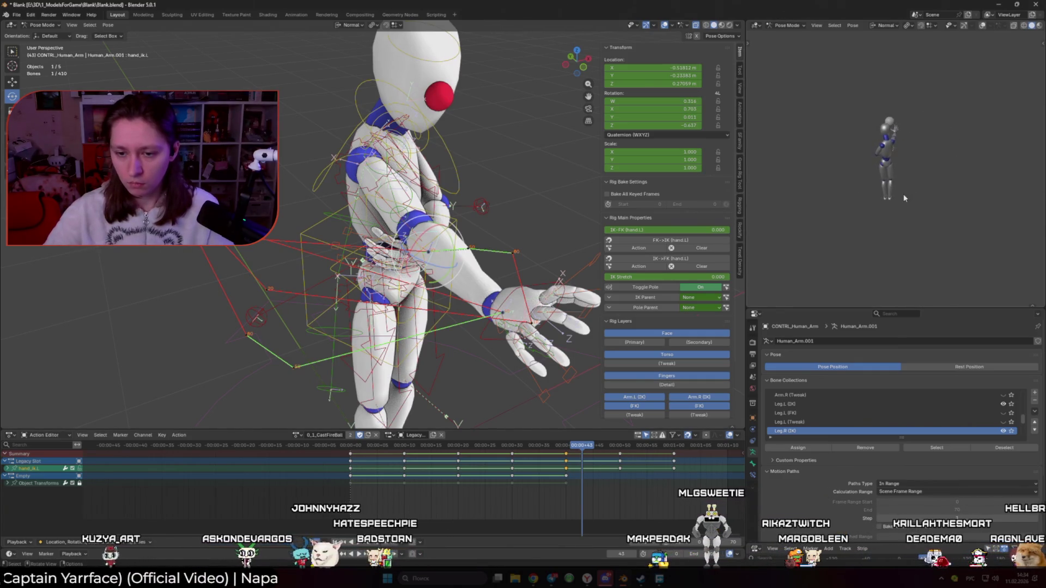
mouse_move(572, 449)
left_mouse_down()
mouse_move(347, 449)
mouse_move(603, 447)
left_mouse_up()
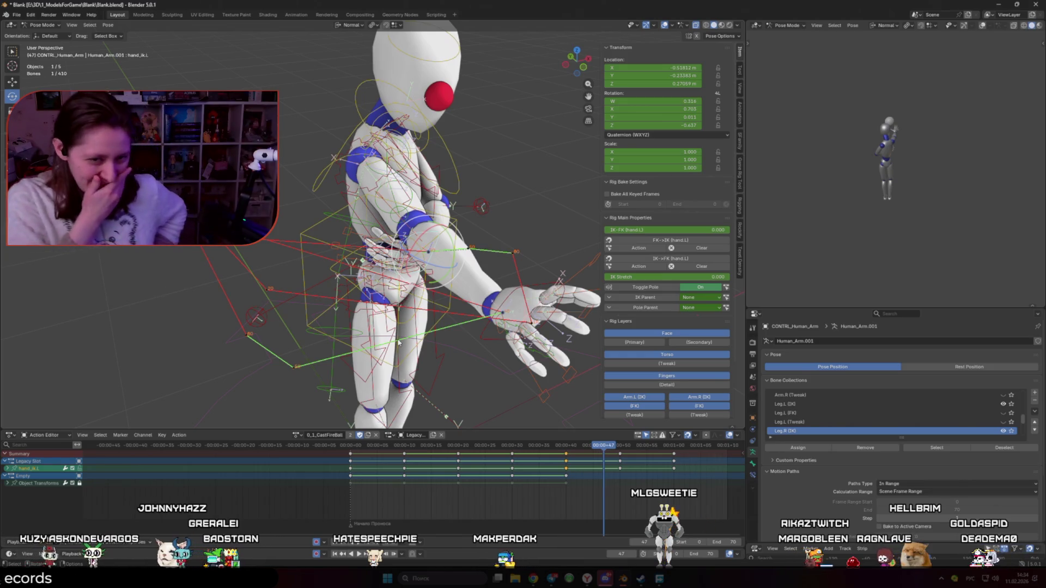
middle_click_drag(451, 313, 455, 423)
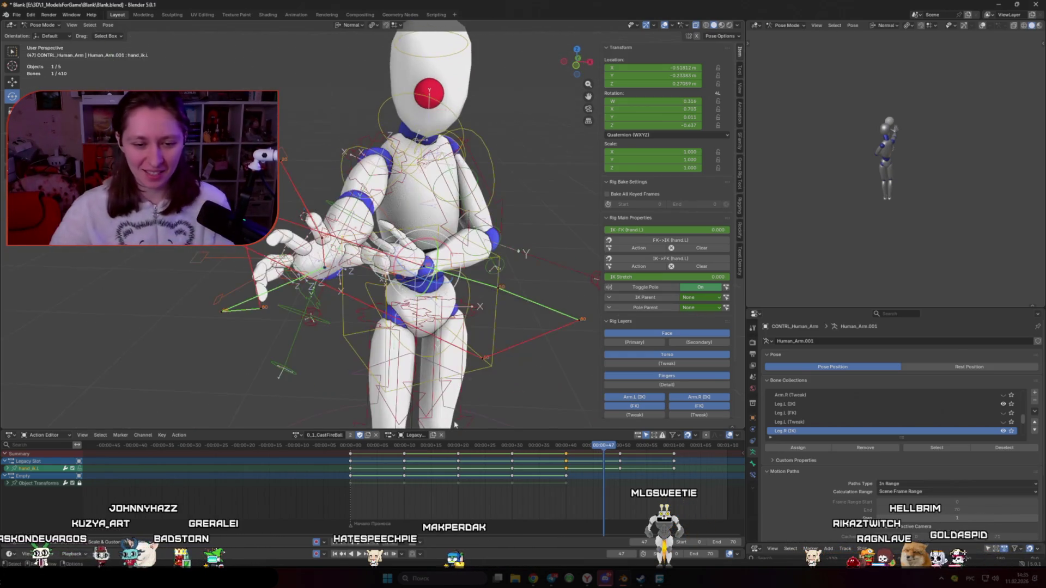
scroll(394, 327, "down", 3)
mouse_move(393, 447)
left_mouse_down()
mouse_move(628, 448)
mouse_move(567, 448)
left_mouse_up()
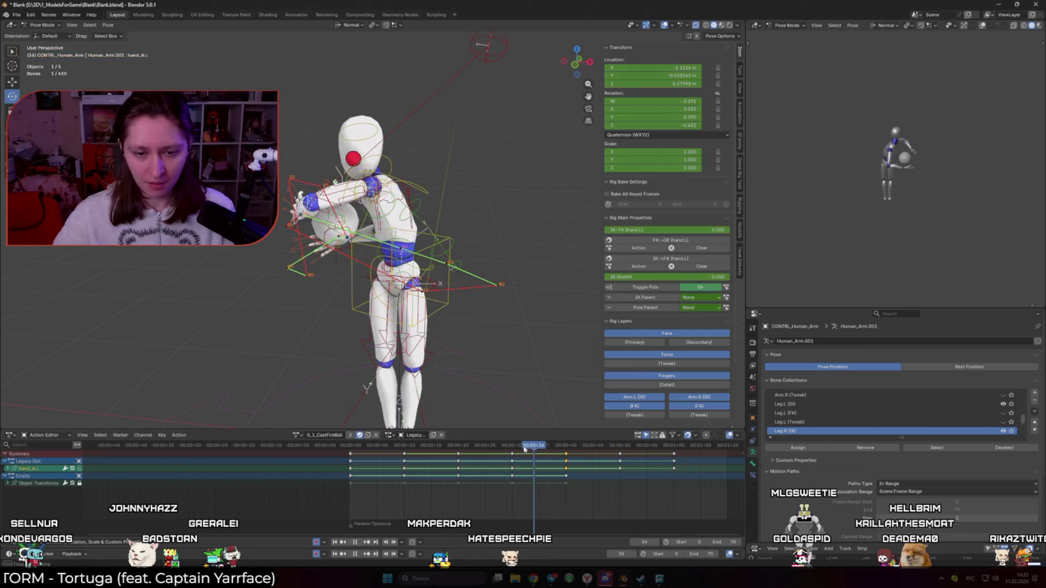
Rotate the arm on an earlier frame and replay the throw from the front
key("r")
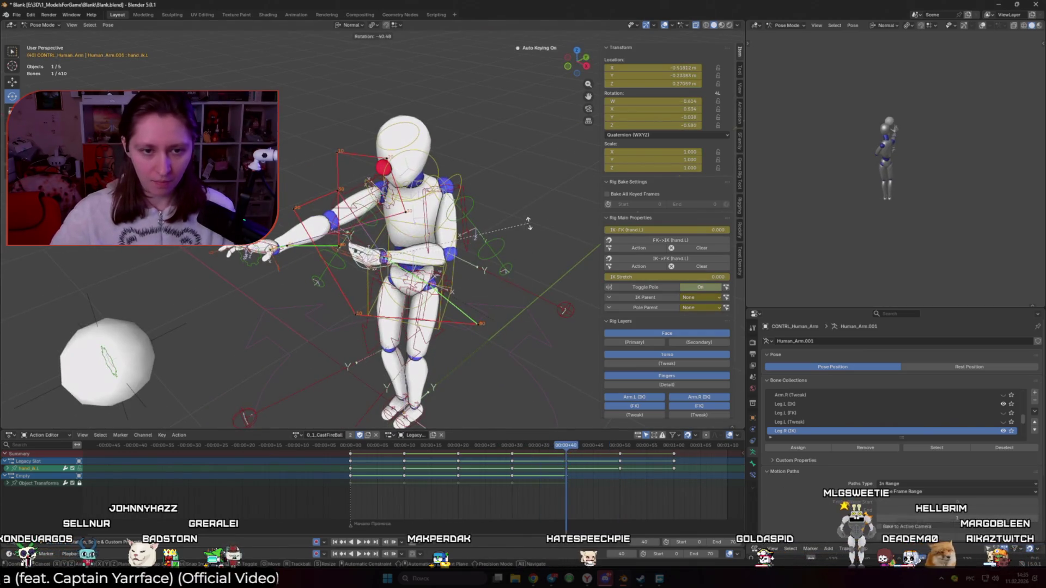
left_click(529, 223)
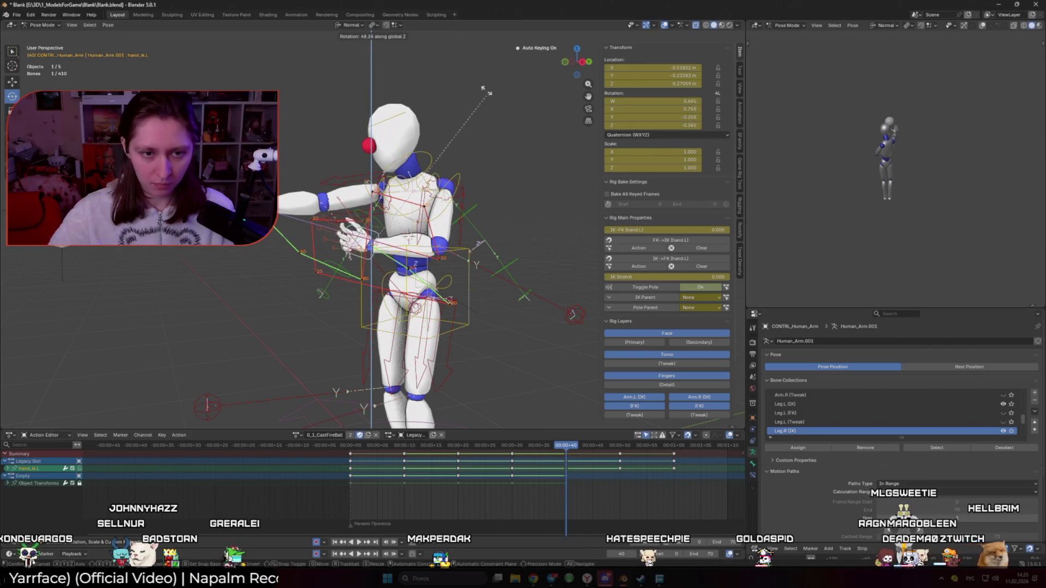
left_click(401, 82)
middle_click_drag(393, 124, 484, 280)
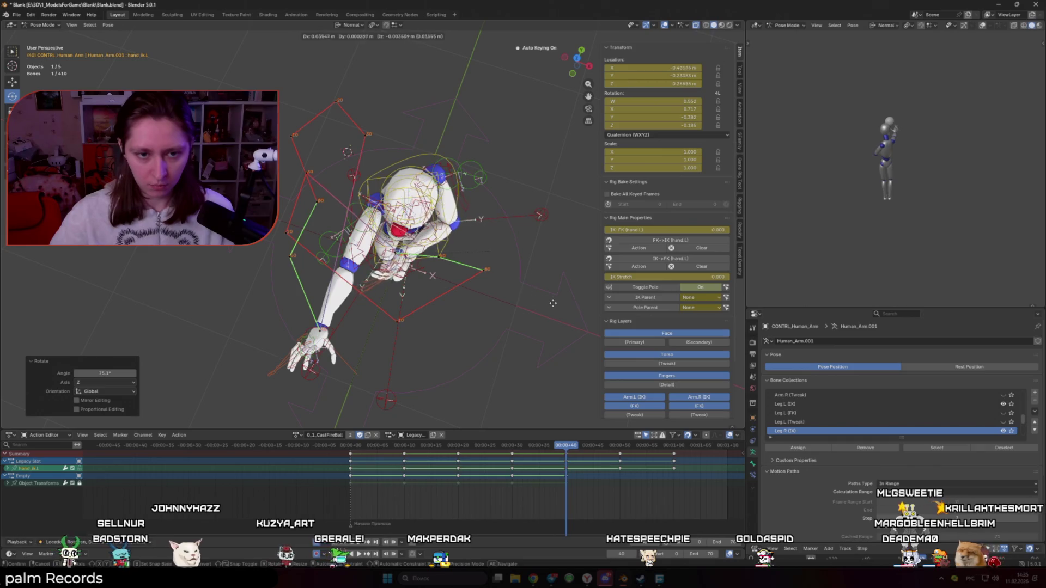
key("1")
key("space")
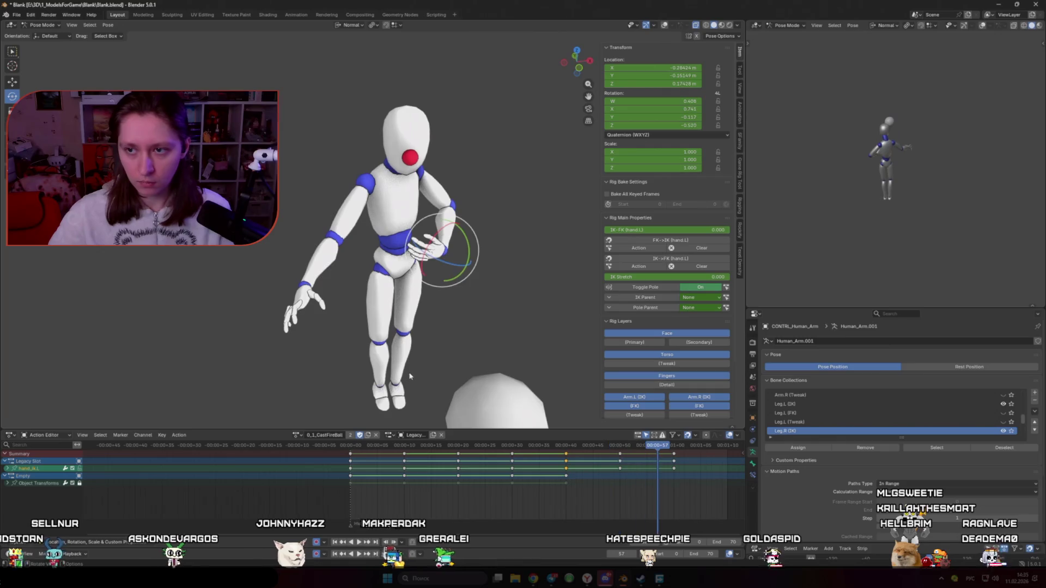
On another early frame, move the left hand again and bring up Quick Favorites
left_click(622, 446)
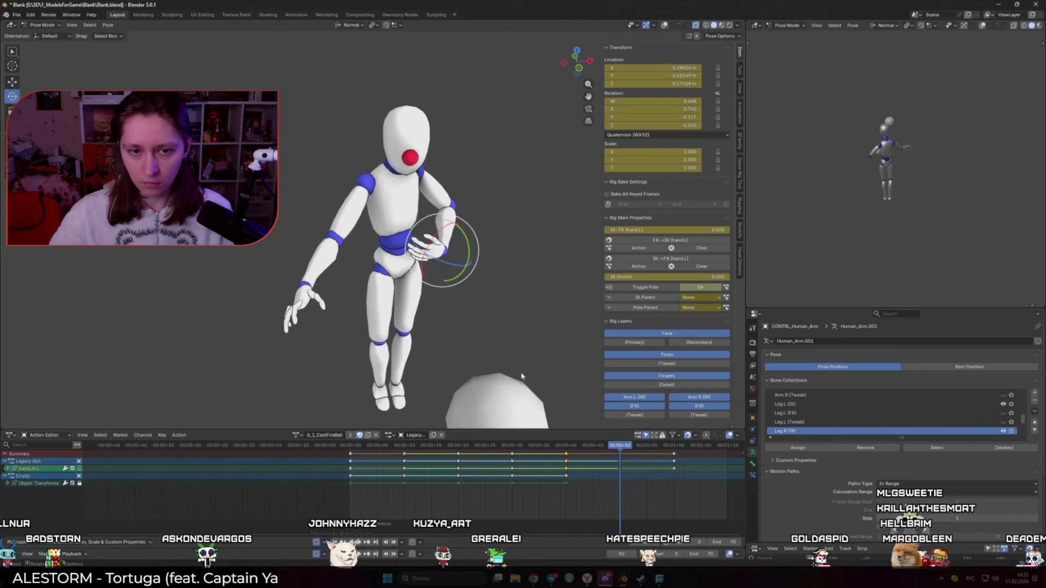
key("g")
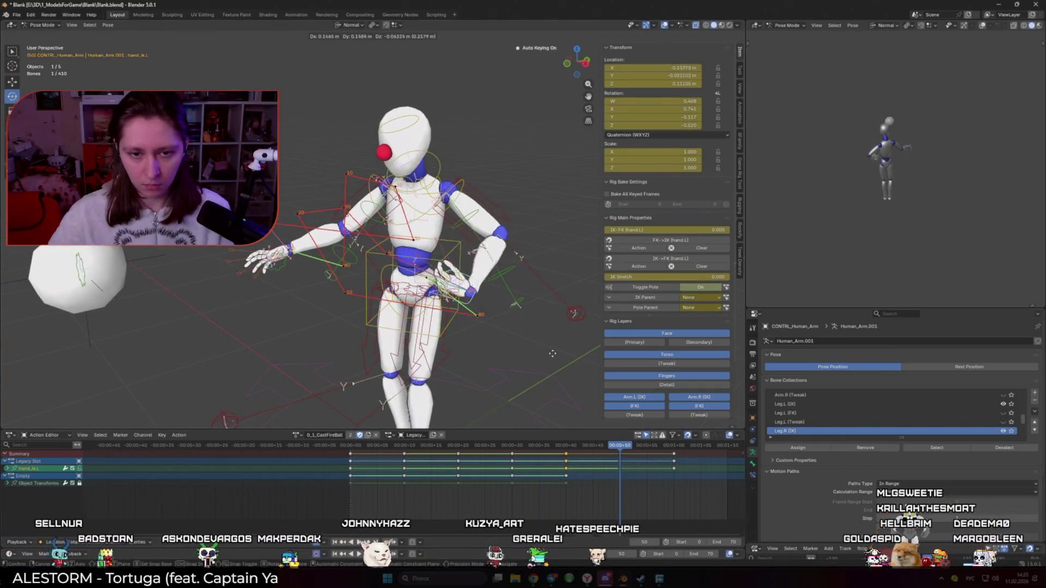
left_click(553, 353)
middle_click_drag(491, 271, 425, 270)
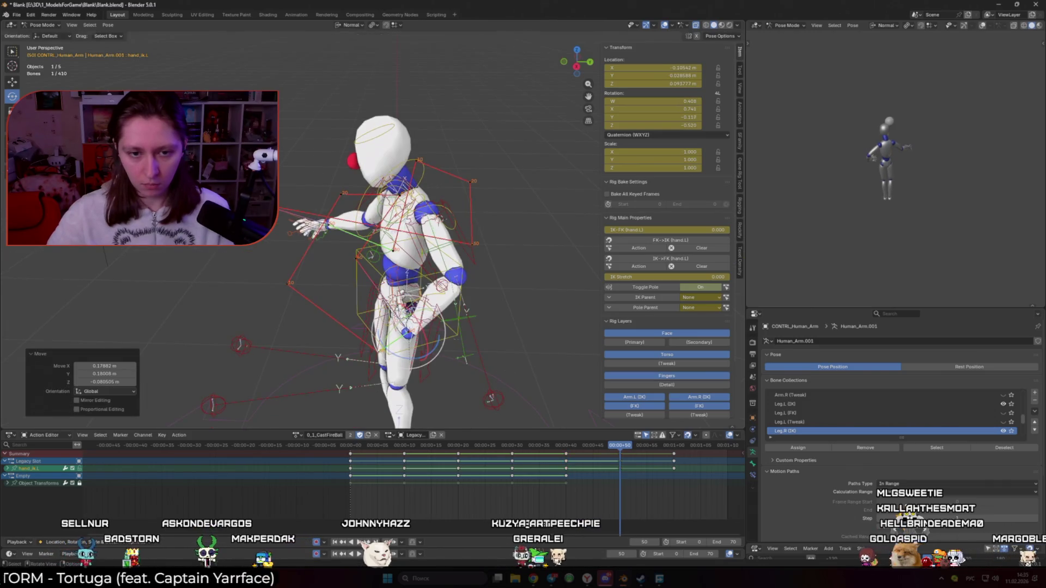
left_click(440, 193)
key("q")
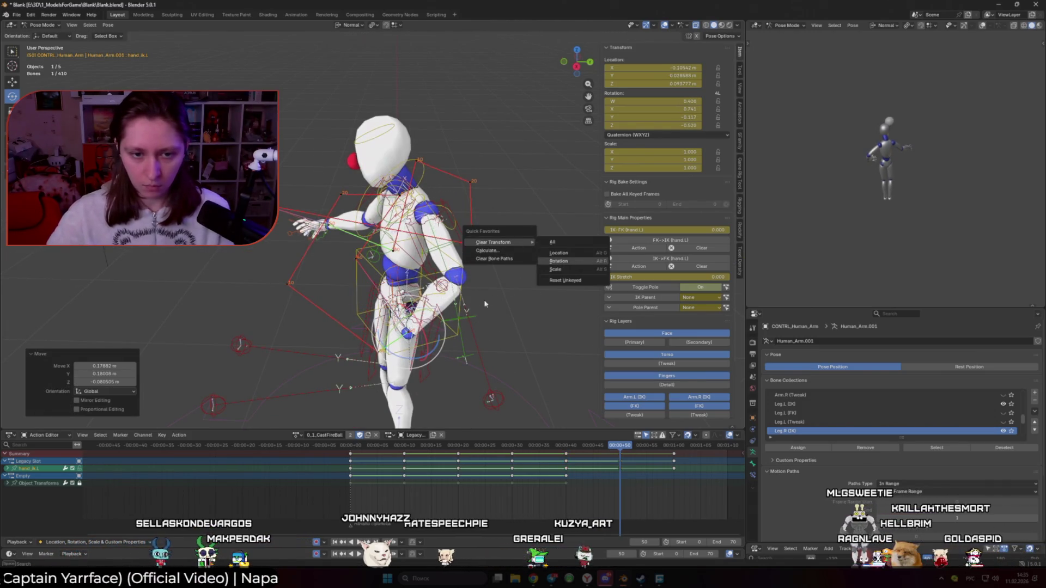
Dismiss Quick Favorites and rotate the left hand from a side view
key("Escape")
middle_click_drag(485, 304, 425, 304)
key("r")
left_click(459, 326)
key("shift+alt+z")
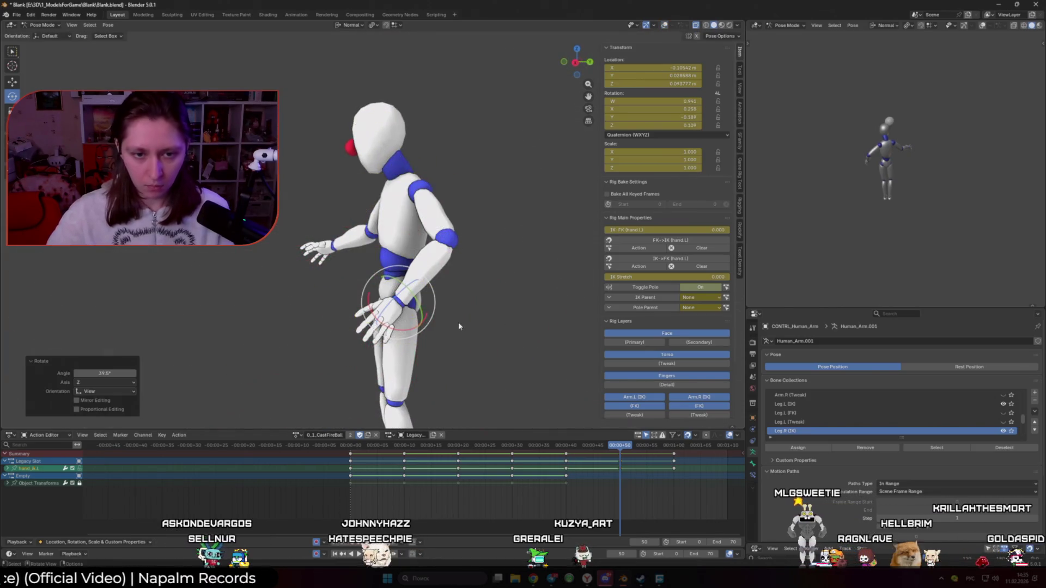
left_click(352, 25)
left_click(348, 49)
Rotate and move the left hand from the front, then scrub back and play the throw
middle_click_drag(458, 245, 540, 233)
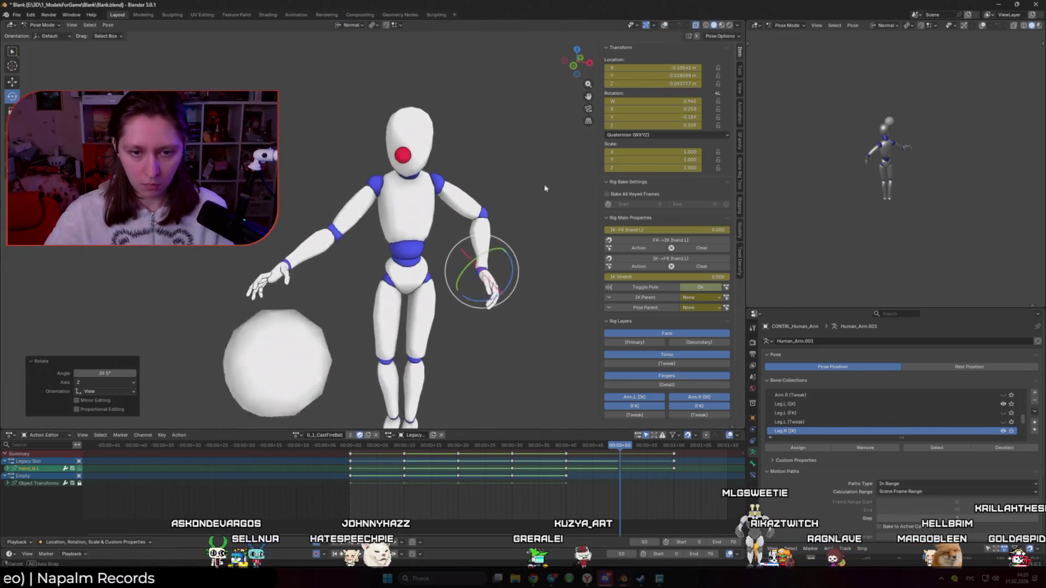
key("r")
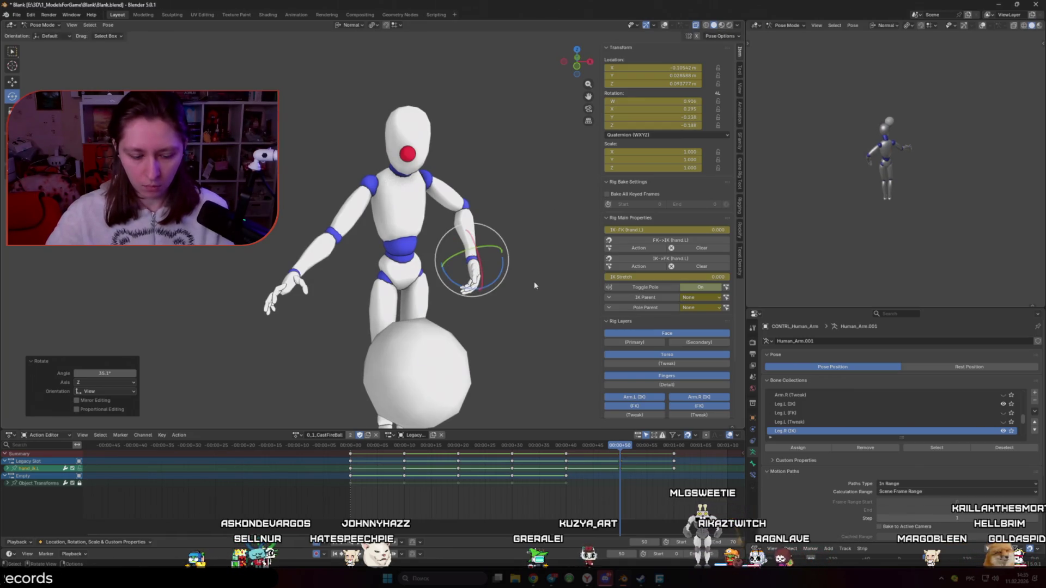
key("g")
left_click(552, 269)
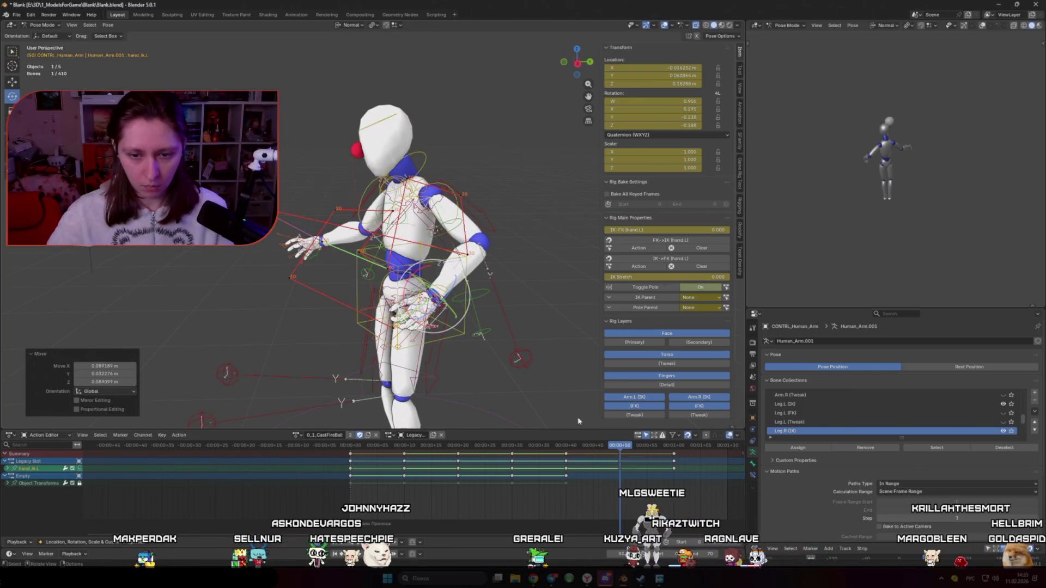
left_click_drag(645, 448, 373, 448)
middle_click_drag(458, 270, 531, 395)
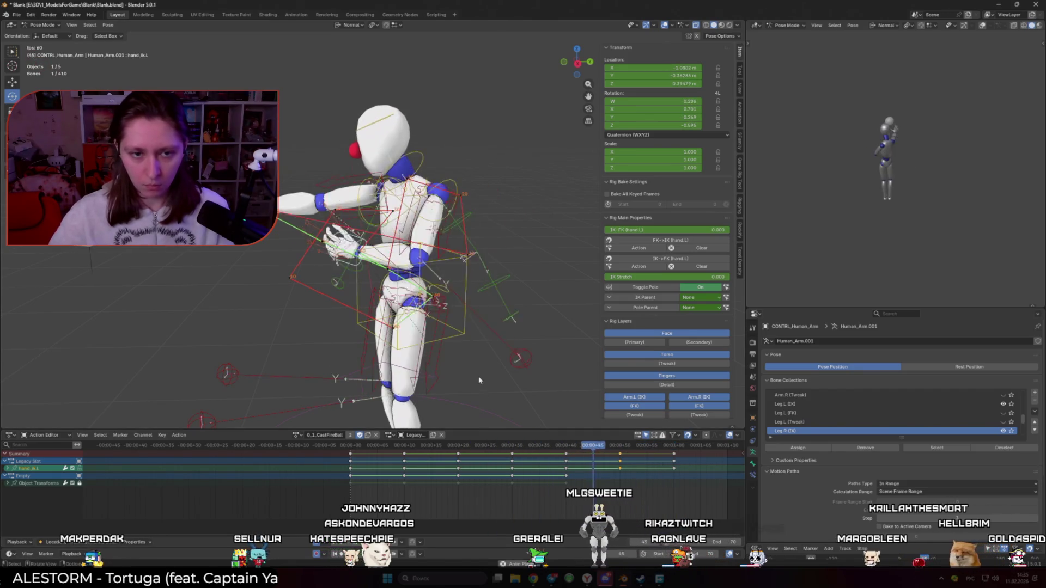
key("space")
On a later frame, shift the left hand twice from front and side views and replay
left_click_drag(572, 448, 582, 446)
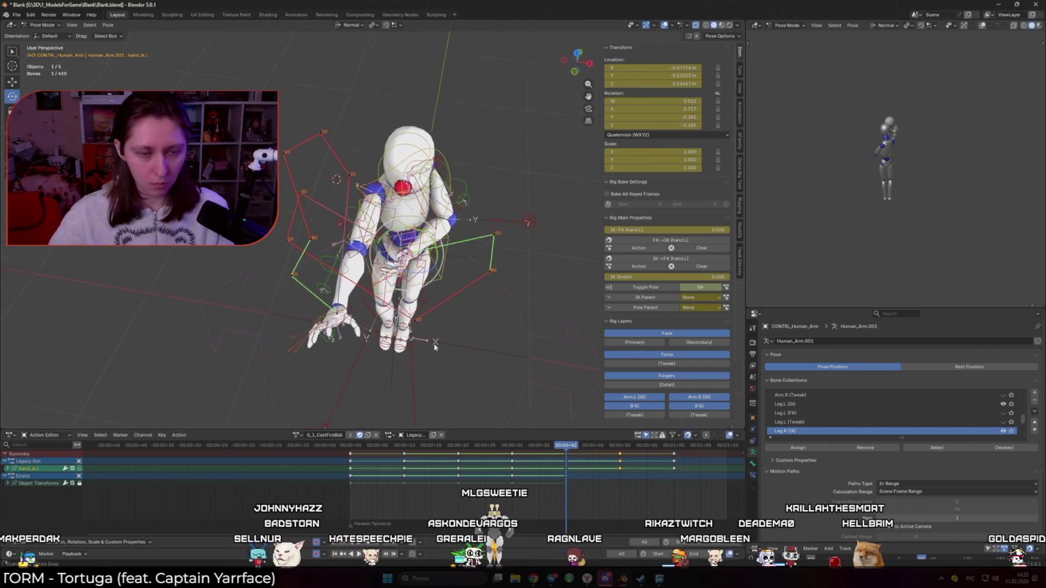
scroll(435, 341, "up", 3)
key("alt+shift+z")
key("g")
left_click(490, 344)
middle_click_drag(491, 327, 367, 302)
key("g")
left_click(451, 286)
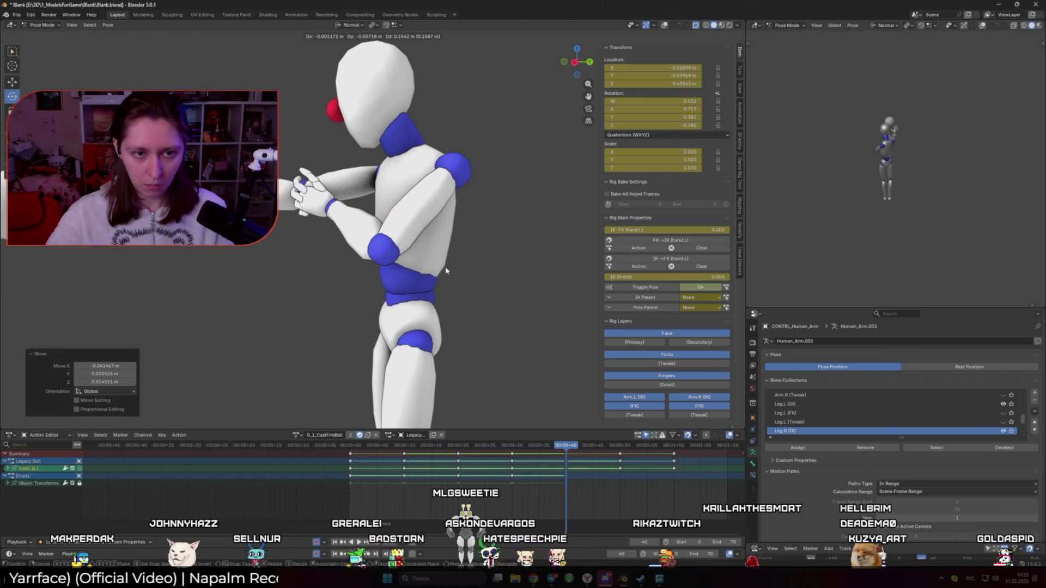
middle_click_drag(451, 286, 521, 286)
key("space")
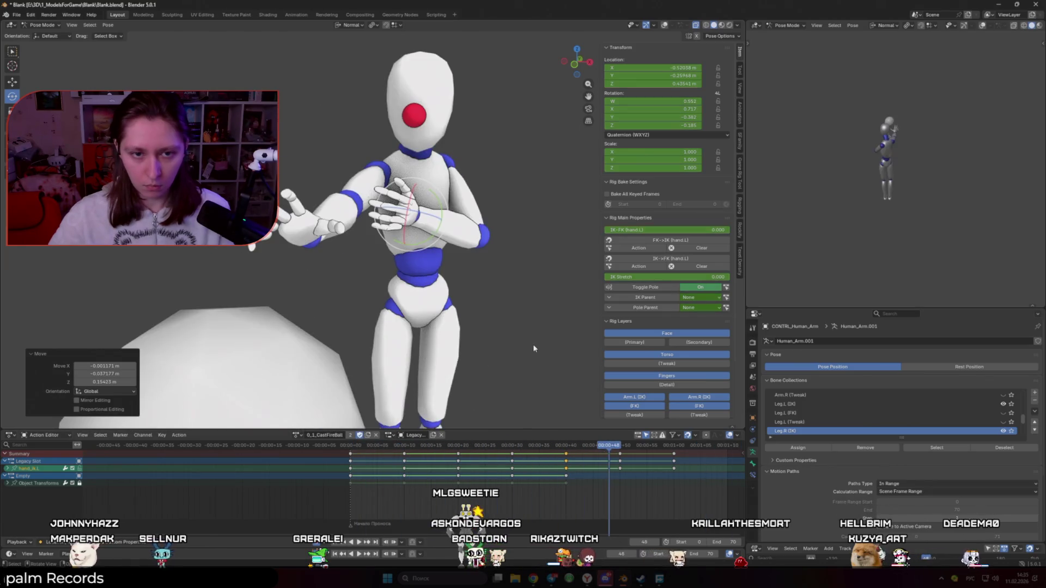
Turn the hand about 46 degrees and pull the arm into a bent pose at a late frame
left_click_drag(580, 448, 638, 448)
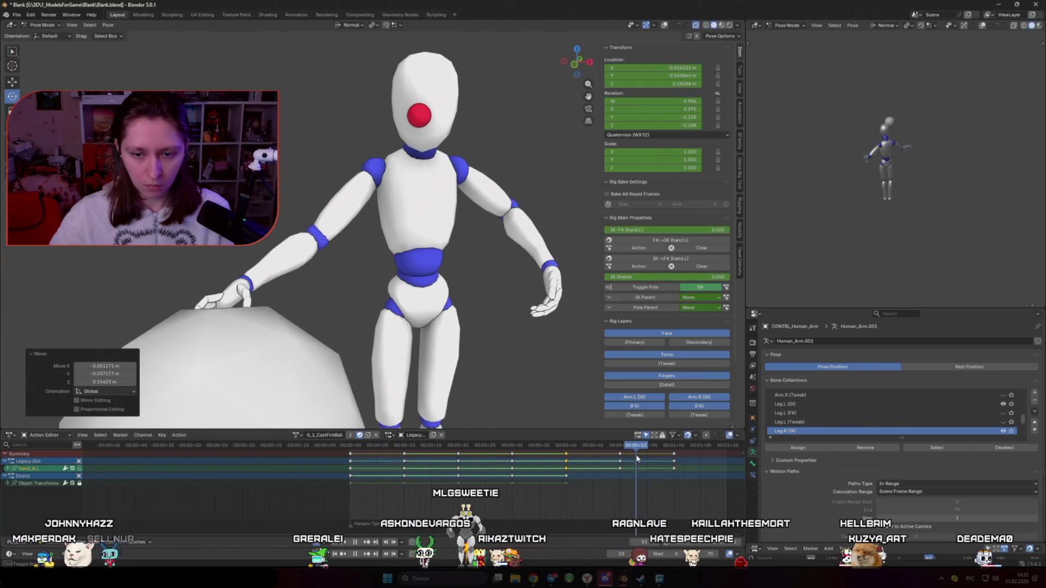
key("alt+shift+z")
middle_click_drag(536, 352, 491, 329)
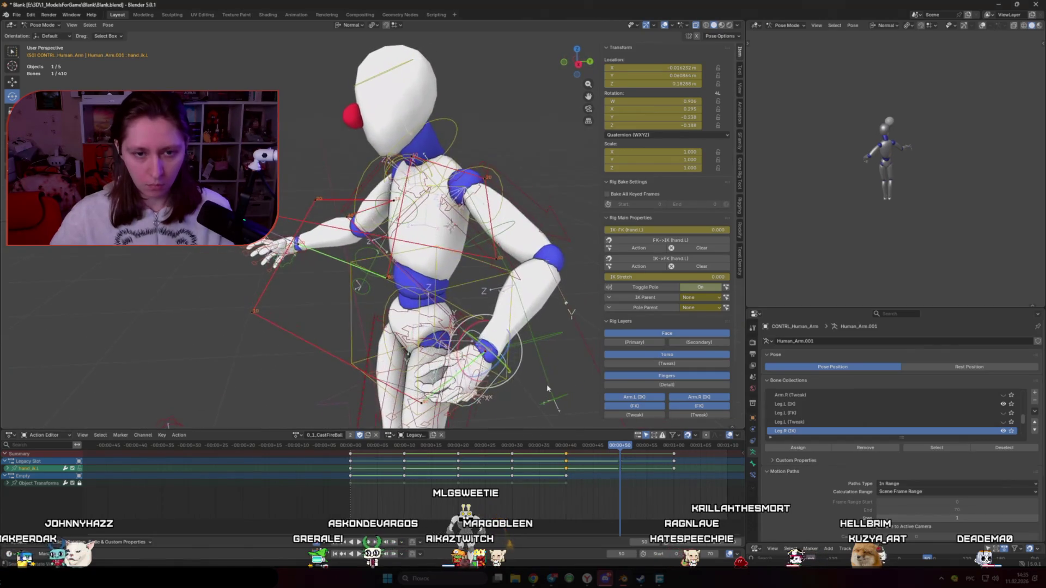
left_click(491, 329)
key("r")
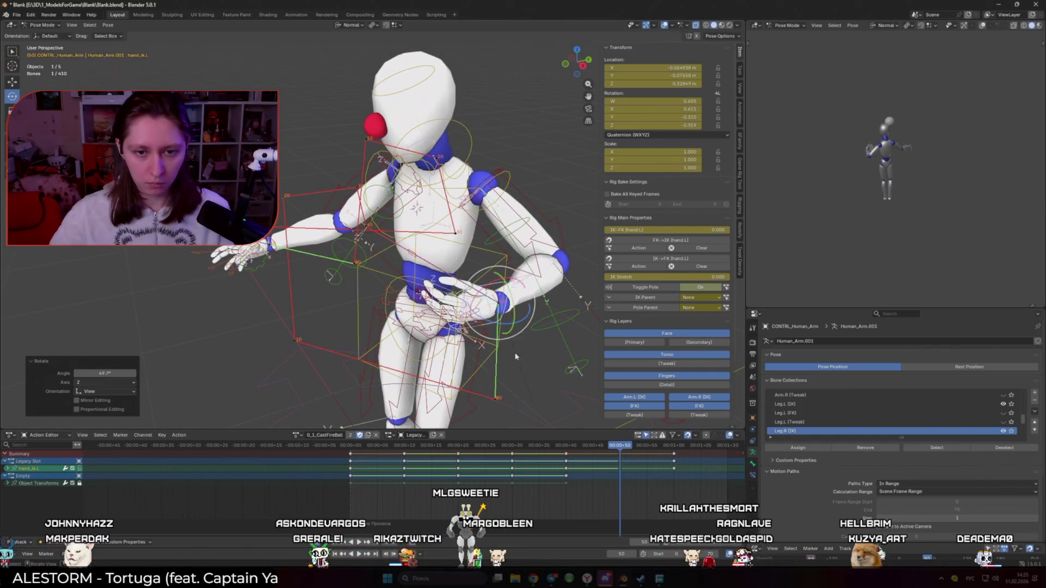
key("g")
left_click(491, 327)
mouse_move(490, 327)
middle_mouse_down()
mouse_move(425, 306)
mouse_move(429, 291)
mouse_move(507, 281)
middle_mouse_up()
key("g")
left_click(421, 311)
Select all bones of the rig and bring up Quick Favorites
key("alt+shift+z")
key("alt+shift+z")
key("a")
key("q")
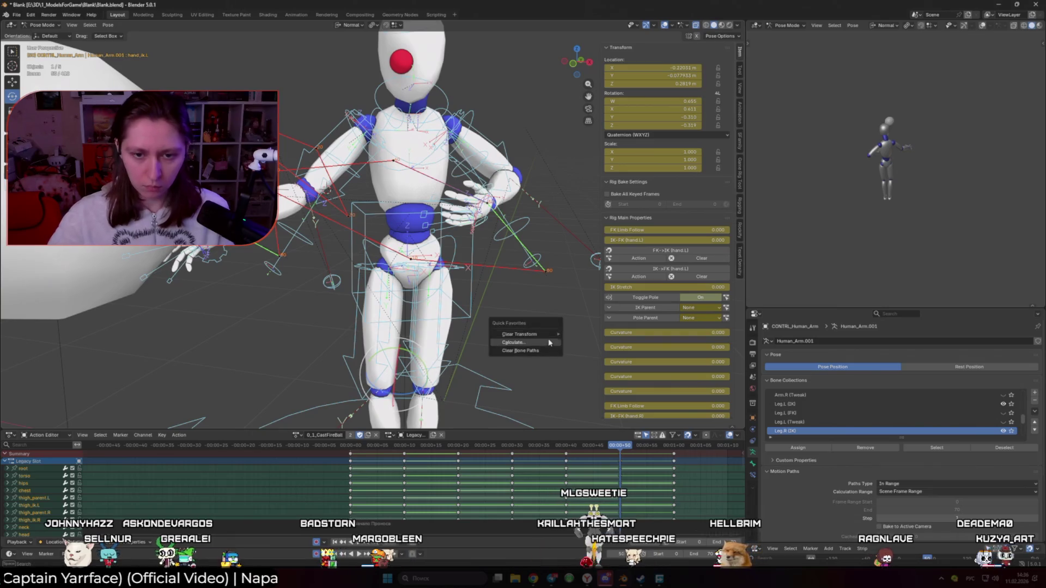
Select hand_ik.L and calculate its motion path via Quick Favorites
left_click(520, 335)
middle_click_drag(491, 286, 500, 231)
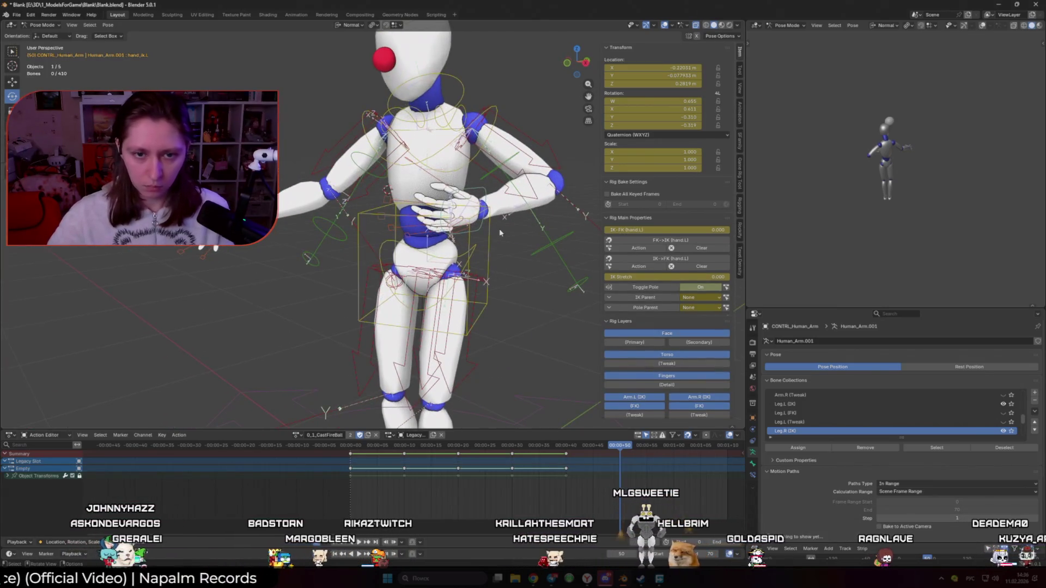
left_click(494, 243)
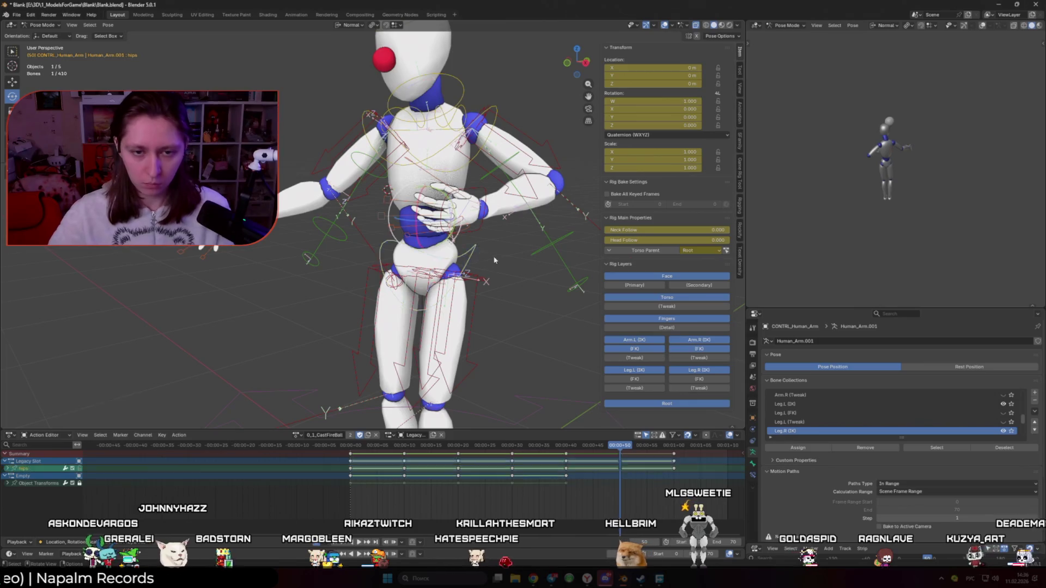
left_click(489, 229)
key("q")
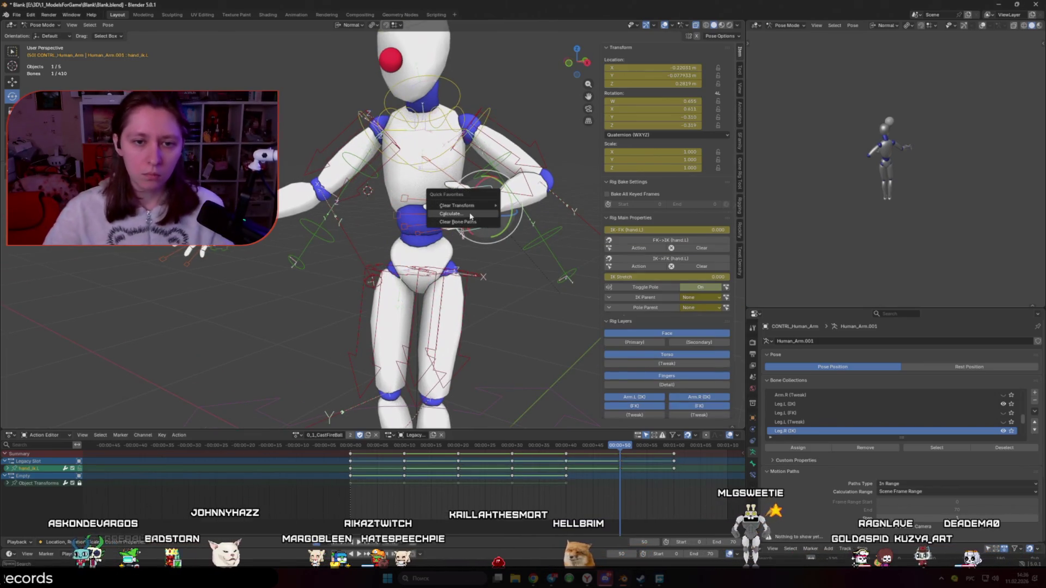
left_click(470, 214)
left_click(453, 250)
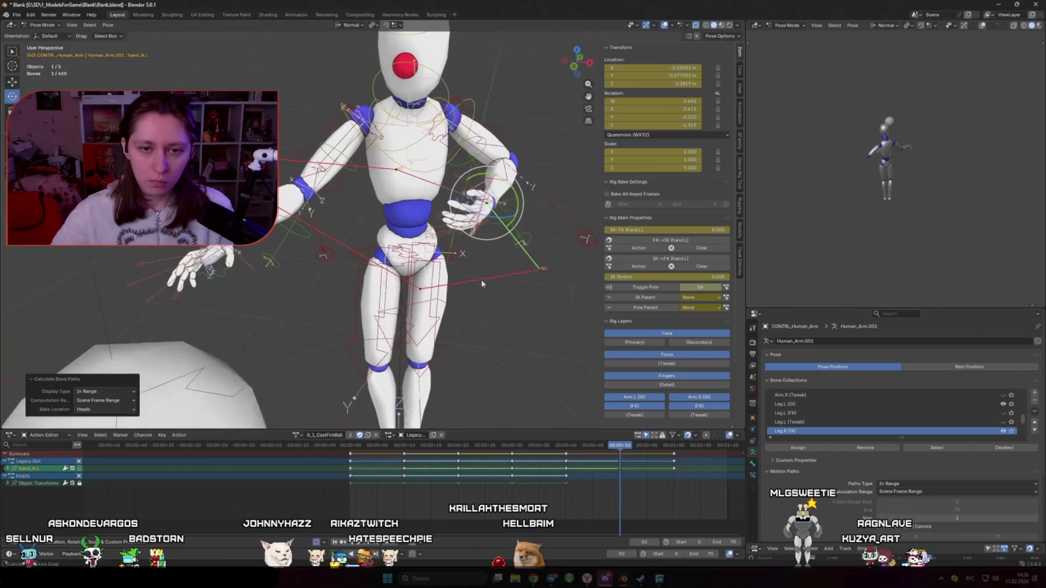
Move the left hand against the drawn arc, checking it from side and front
key("g")
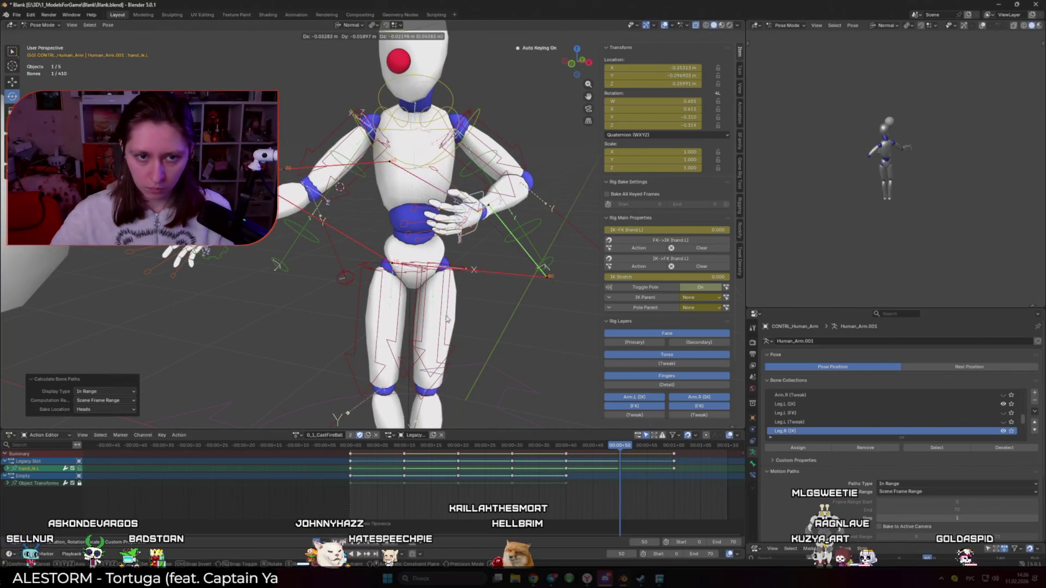
left_click(449, 317)
middle_click_drag(449, 317, 300, 277)
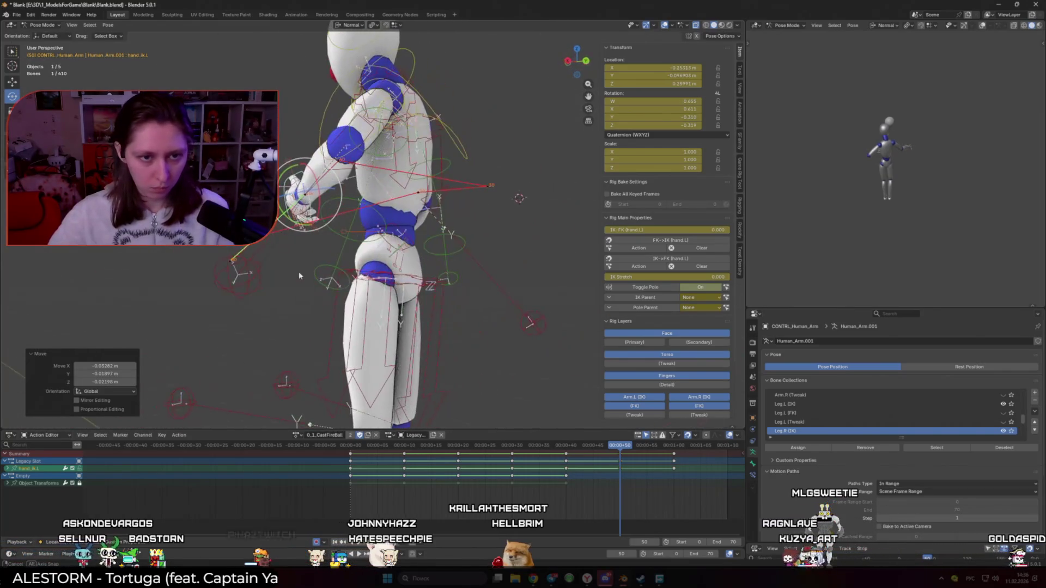
left_click(314, 190)
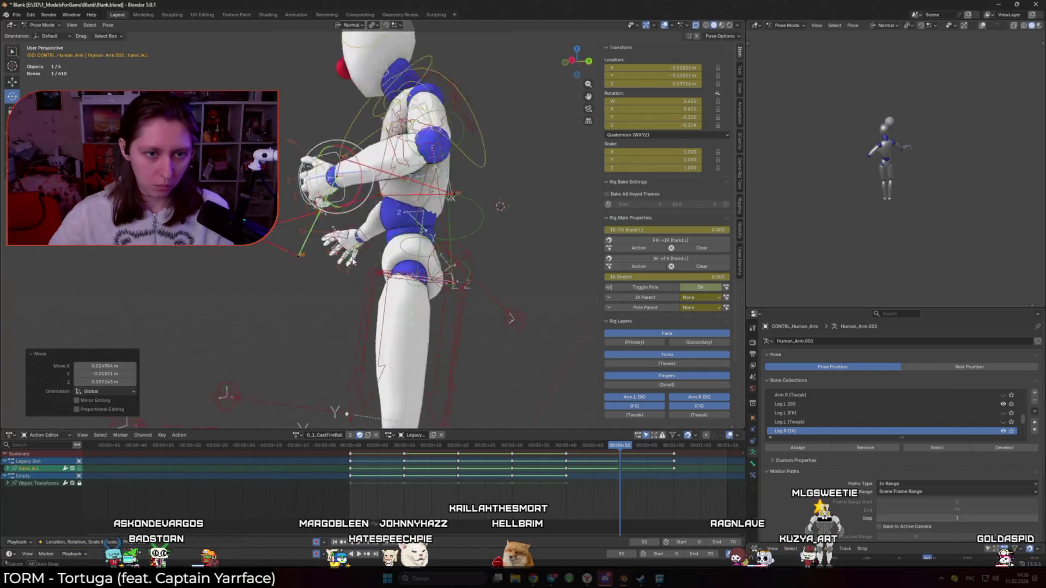
middle_click_drag(315, 190, 458, 327)
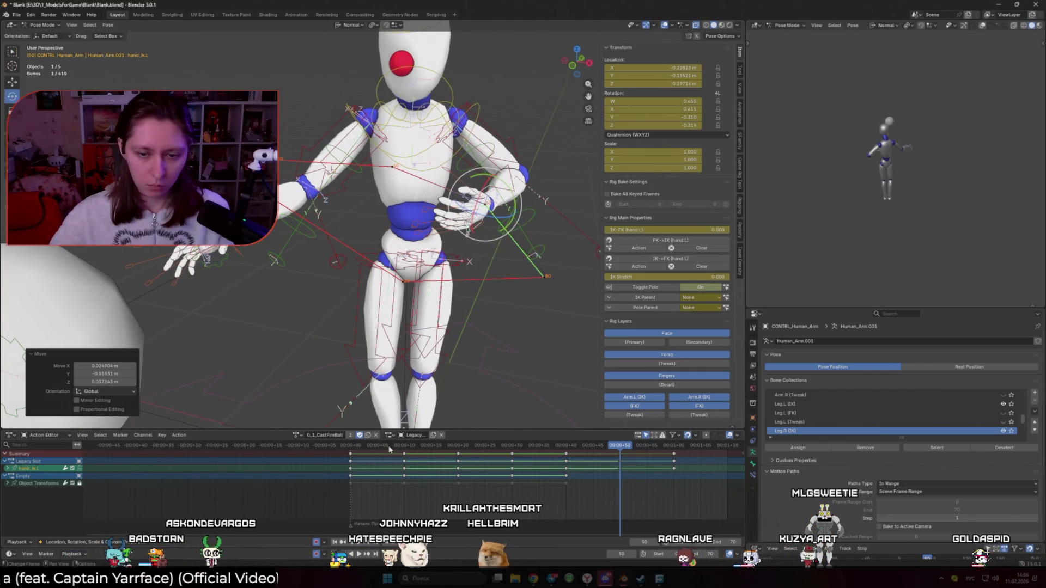
Play the throw, nudge the hand in front of the body and replay
key("space")
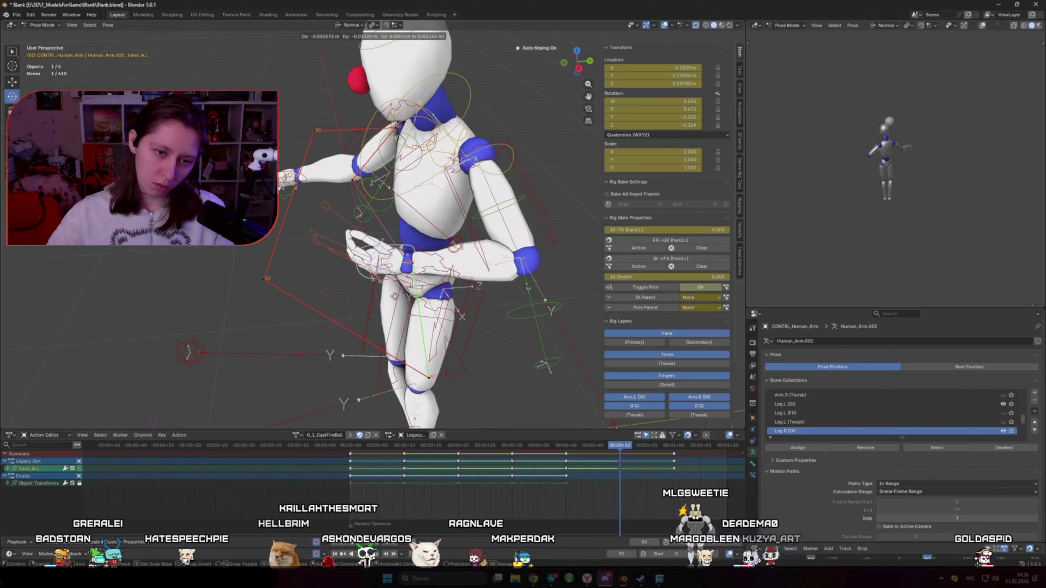
left_click(231, 292)
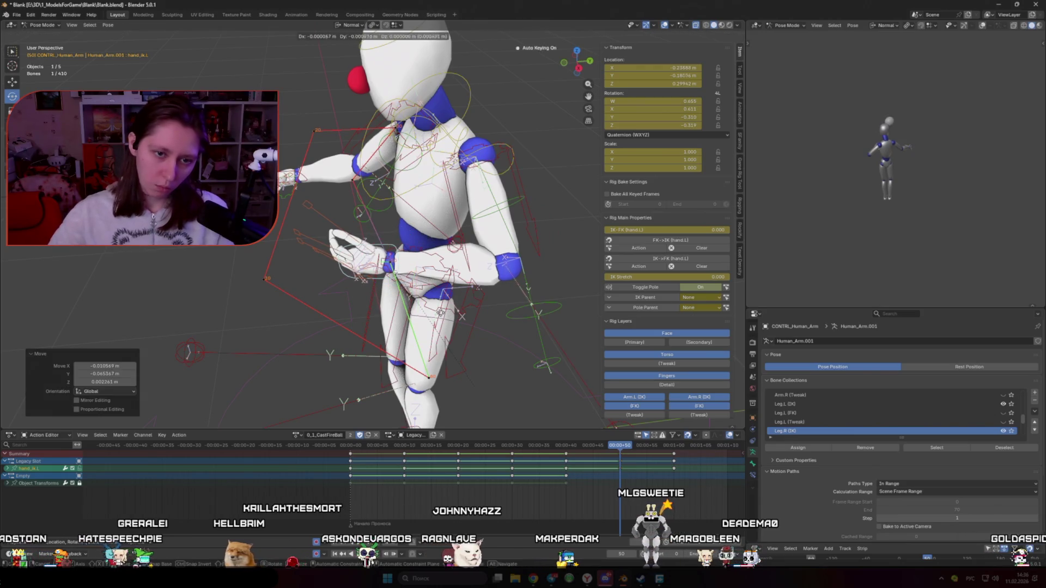
left_click(360, 270)
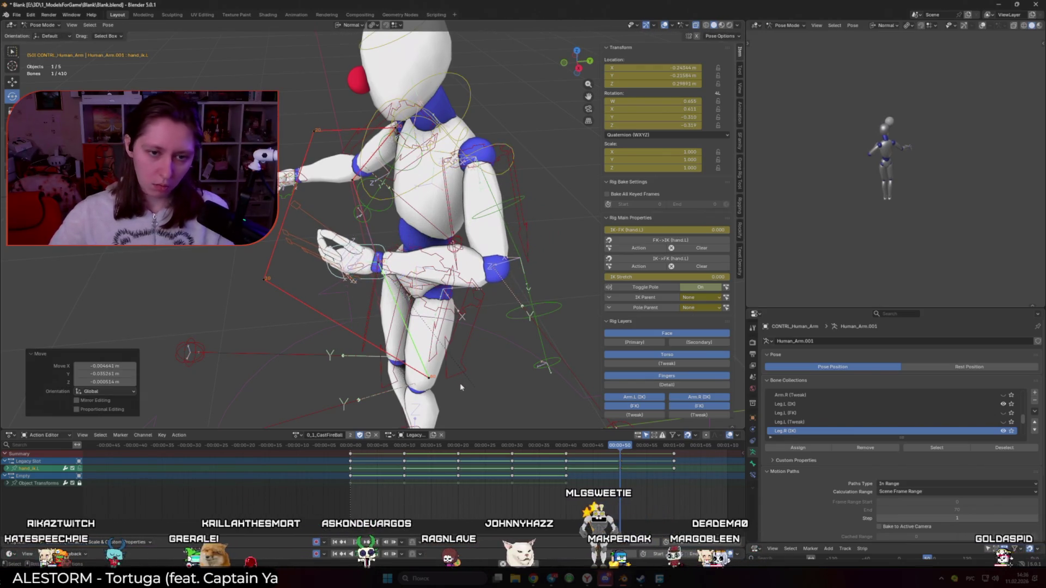
key("space")
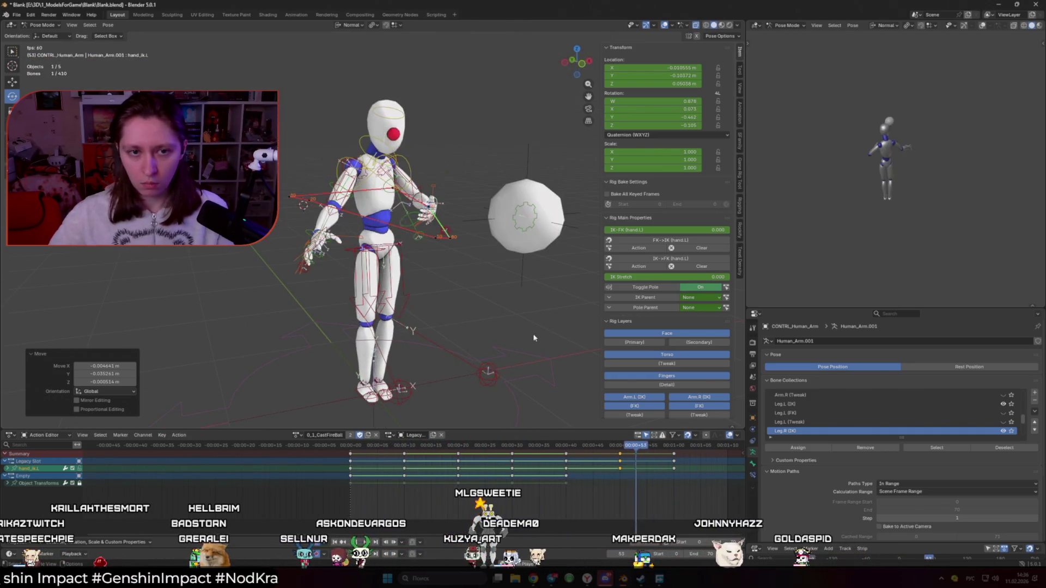
scroll(523, 327, "up", 2)
Nudge the left hand's position twice at the current frame
key("g")
left_click(517, 298)
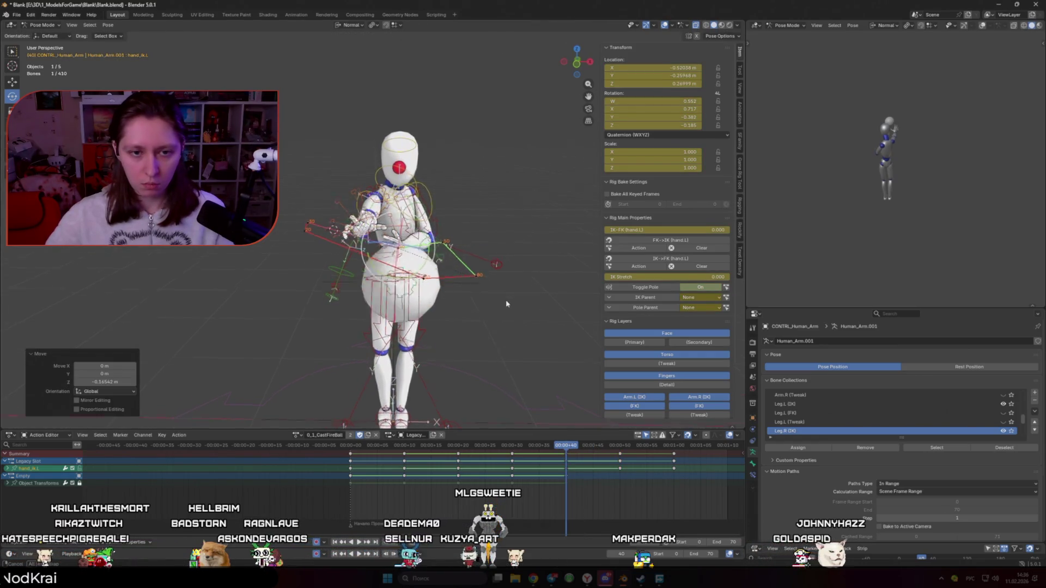
scroll(525, 300, "up", 2)
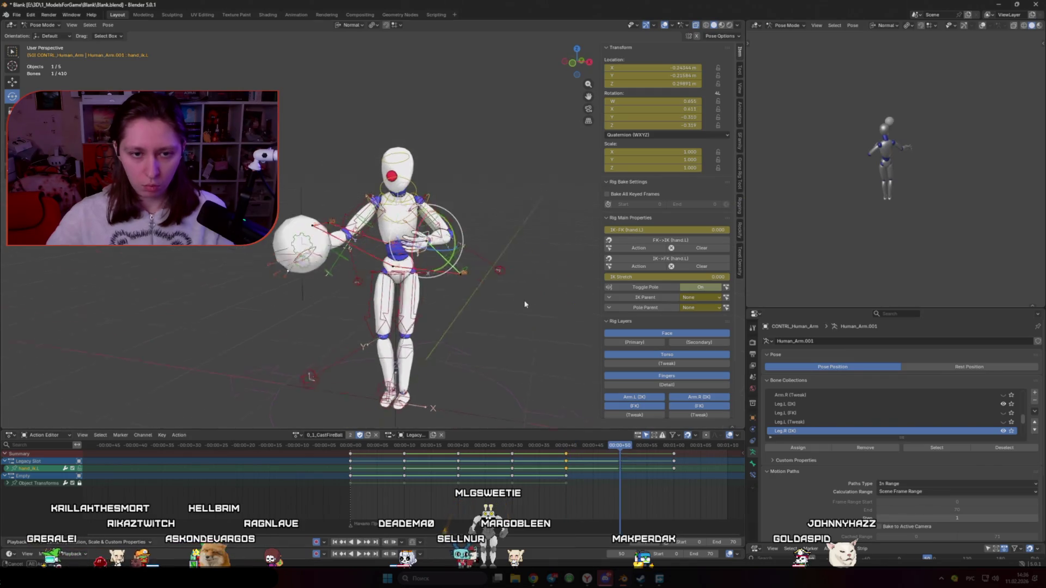
key("g")
left_click(525, 321)
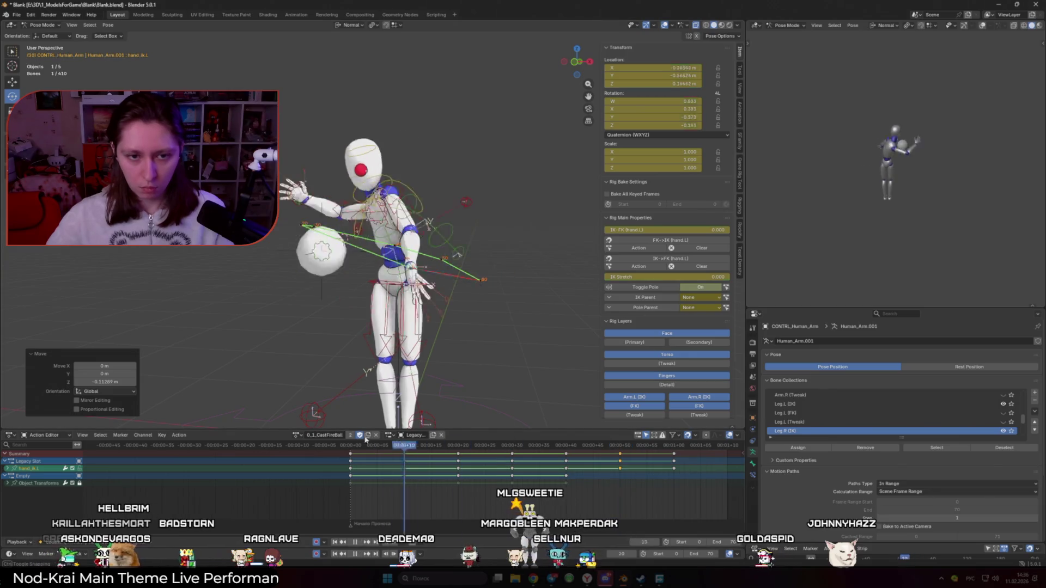
key("shift+alt+z")
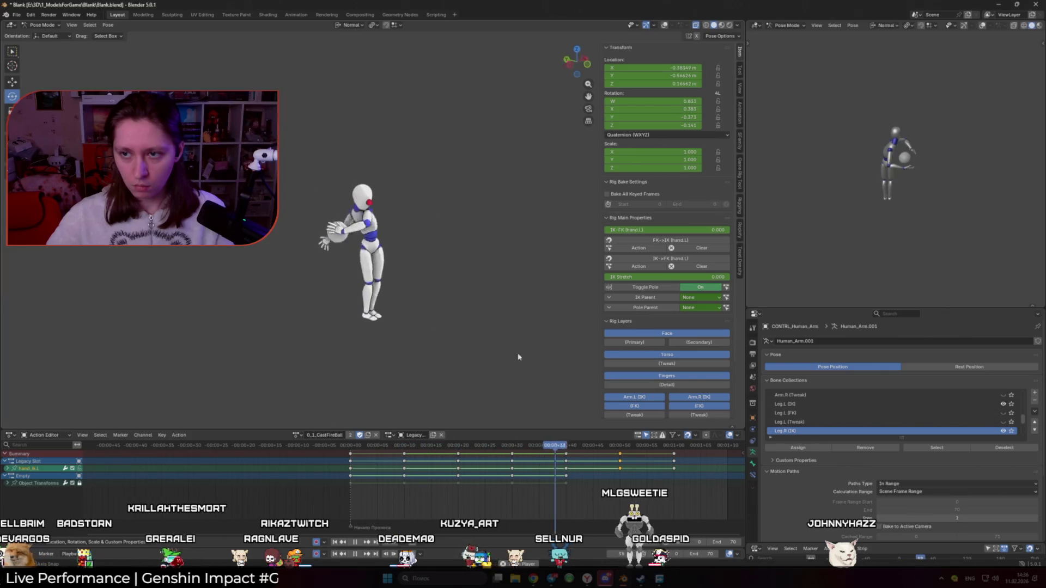
Select all bones and slide the later throw keyframes to the right in the Action Editor
mouse_move(532, 448)
left_mouse_down()
mouse_move(520, 448)
mouse_move(563, 448)
left_mouse_up()
key("a")
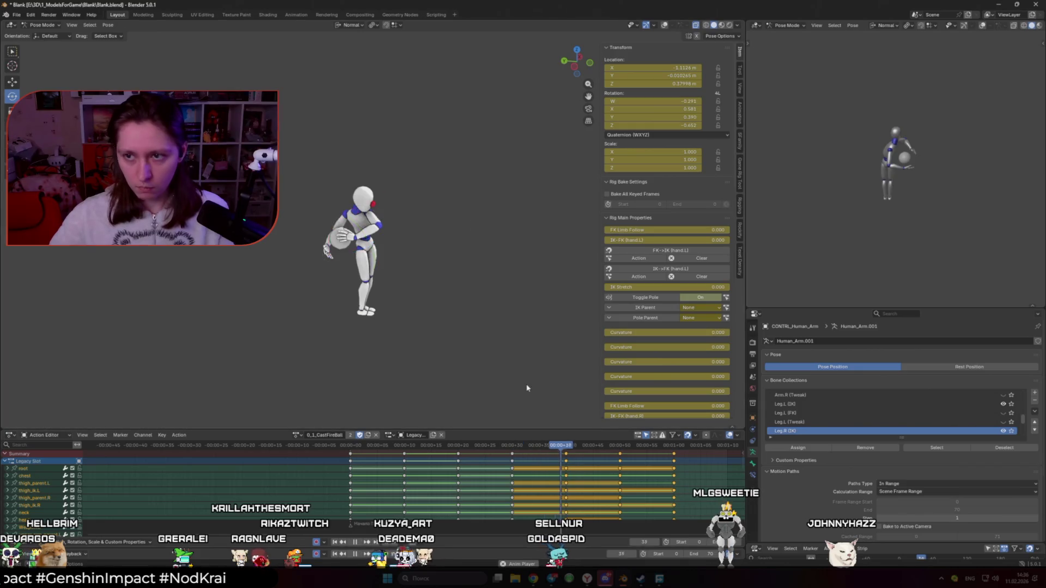
key("g")
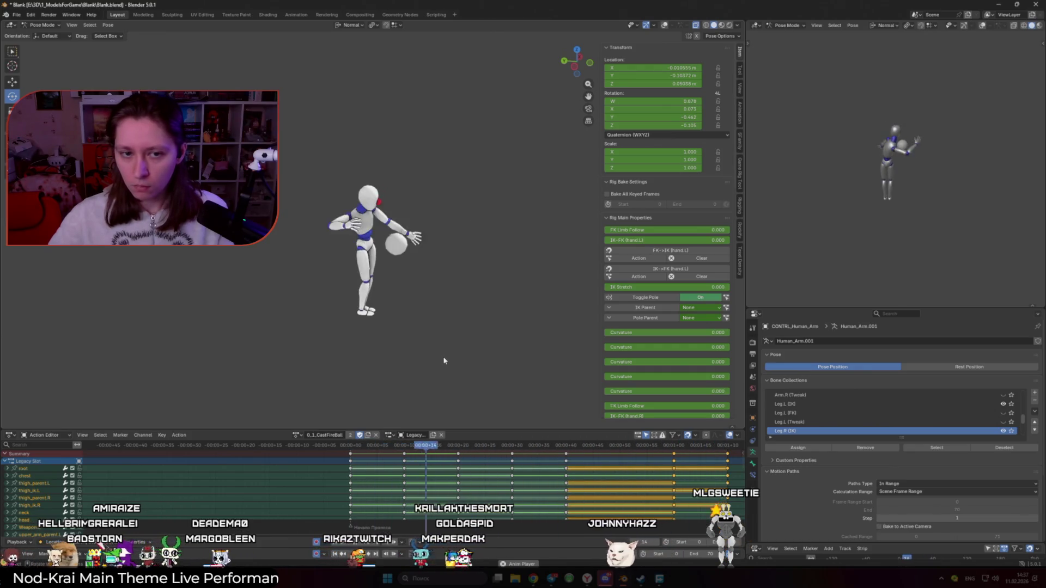
scroll(461, 372, "up", 1)
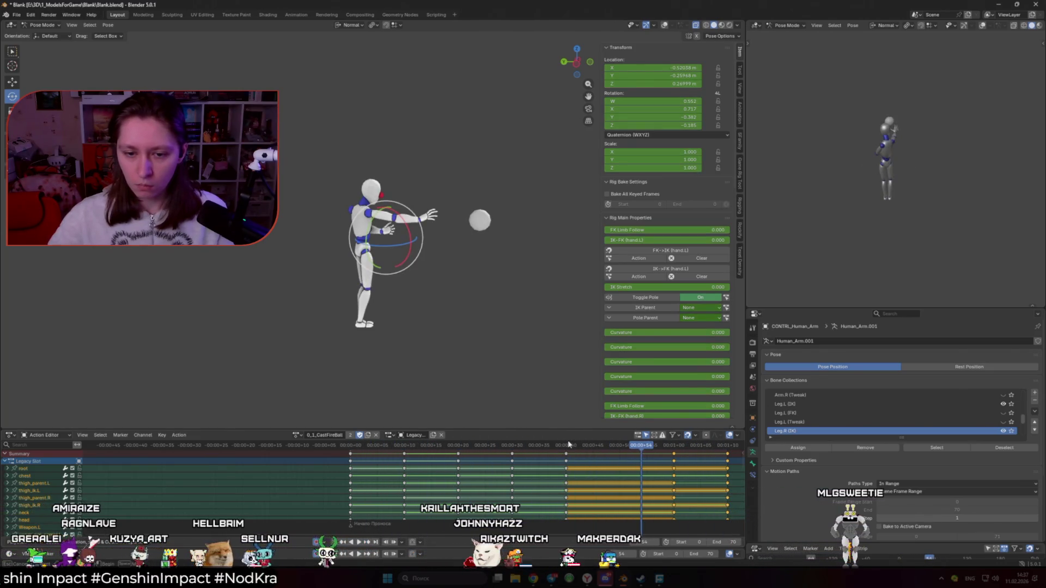
scroll(406, 340, "up", 3)
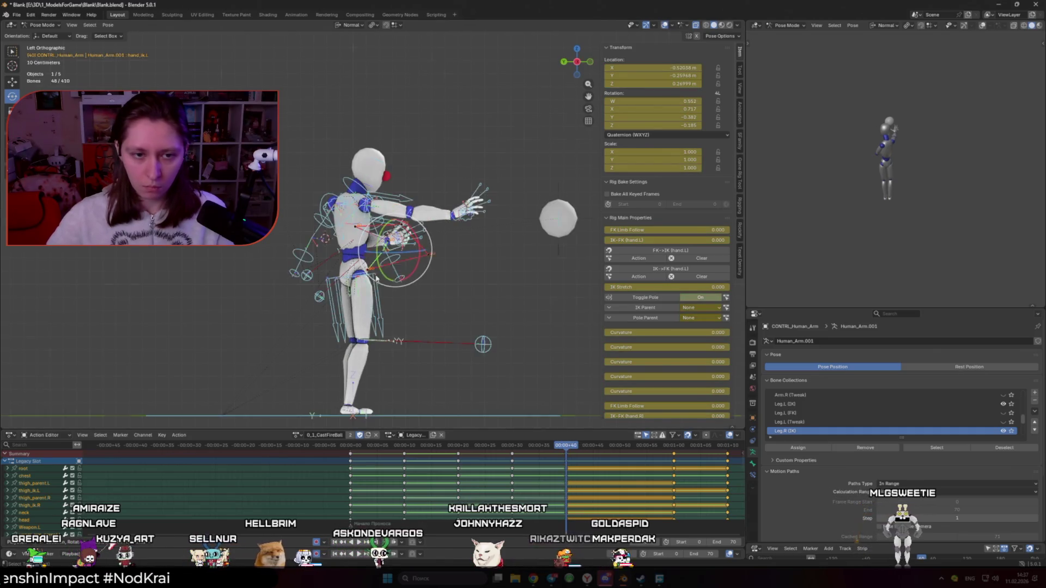
Tilt the chest control about 7 degrees around the global X axis at the release frame
key("alt+shift+z")
left_click_drag(463, 447, 563, 449)
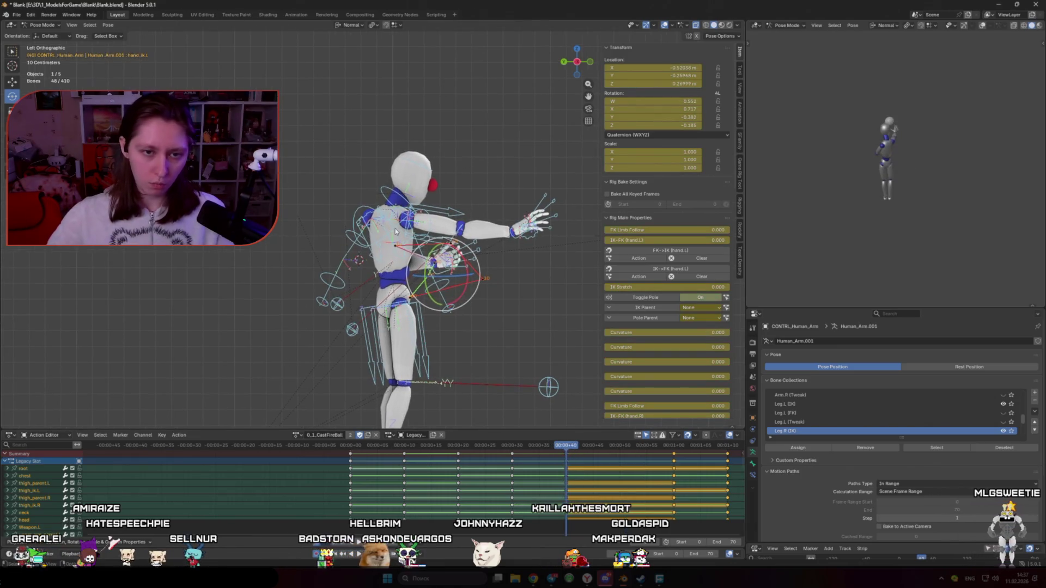
left_click(487, 281)
key("r")
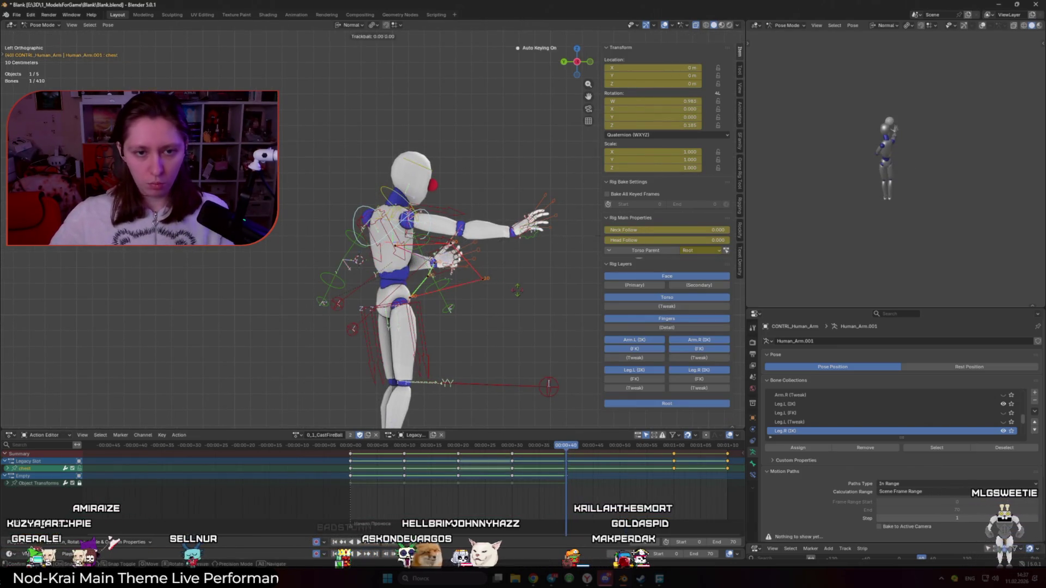
key("z")
key("z")
key("x")
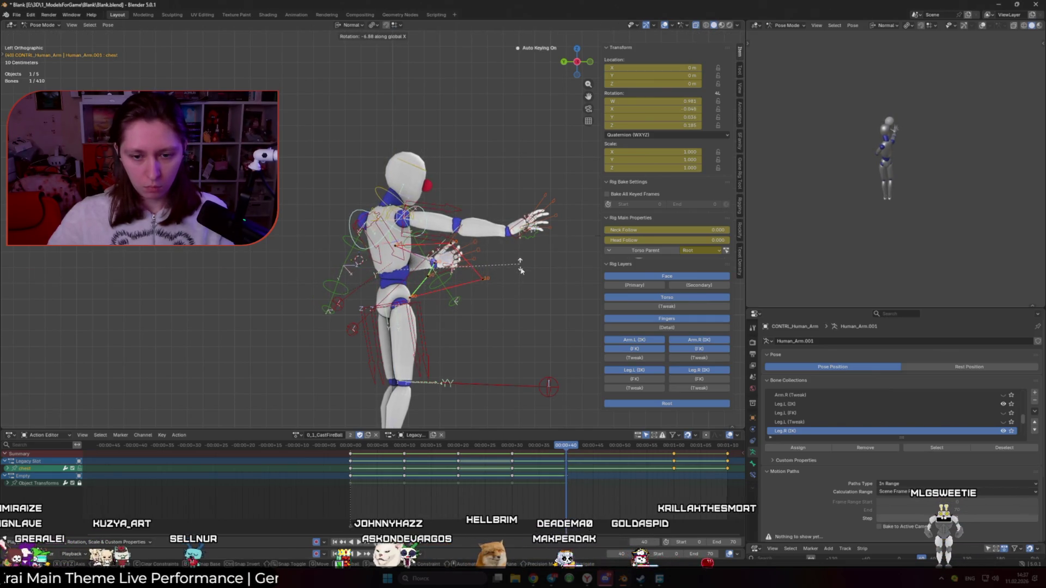
left_click(522, 270)
Select every bone and insert keyframes for the full pose at a later frame
key("a")
left_click(330, 446)
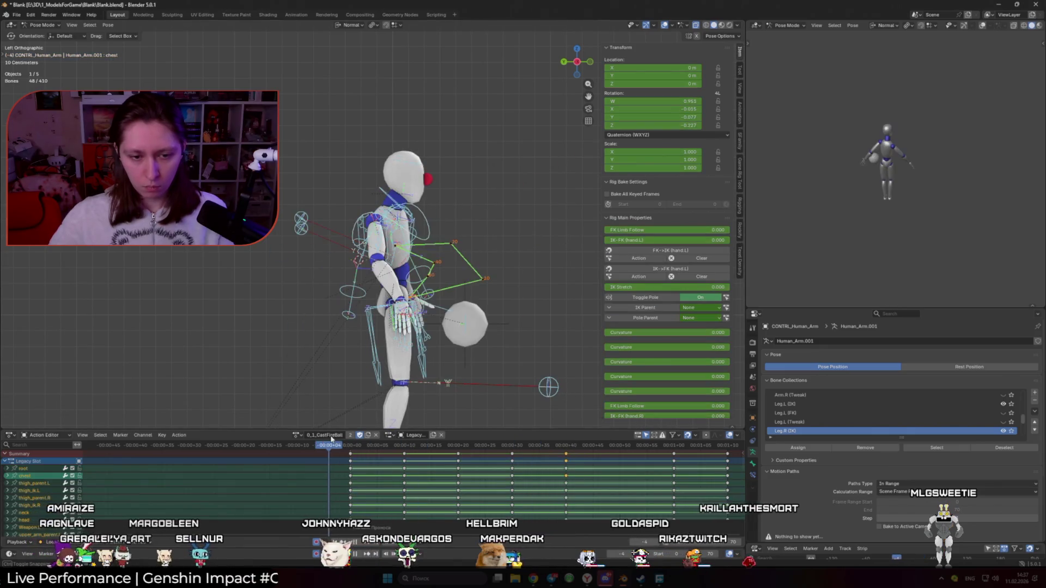
left_click(678, 448)
key("i")
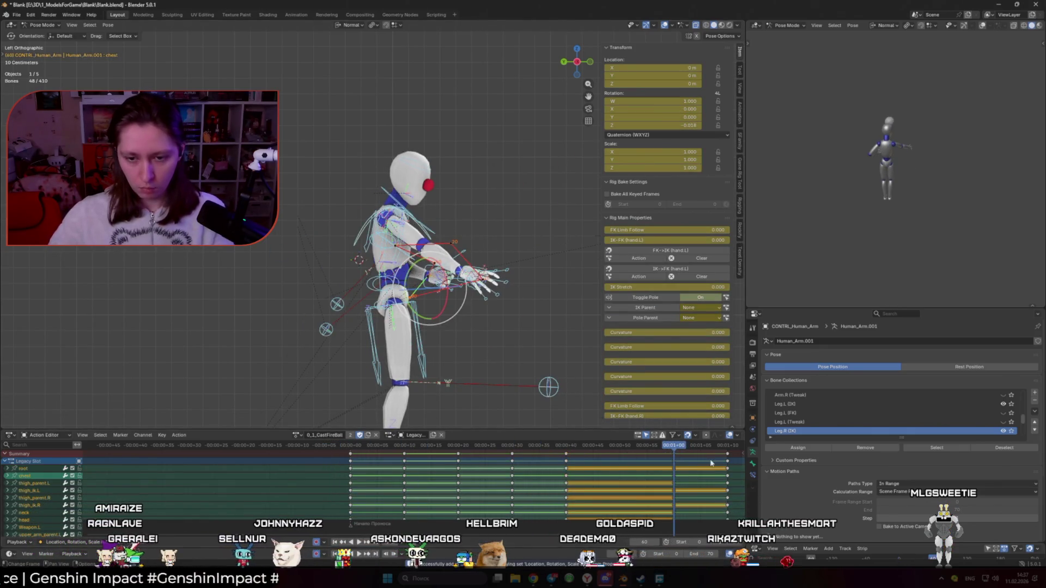
Select the root control, return to the start and play the throw
left_click(564, 447)
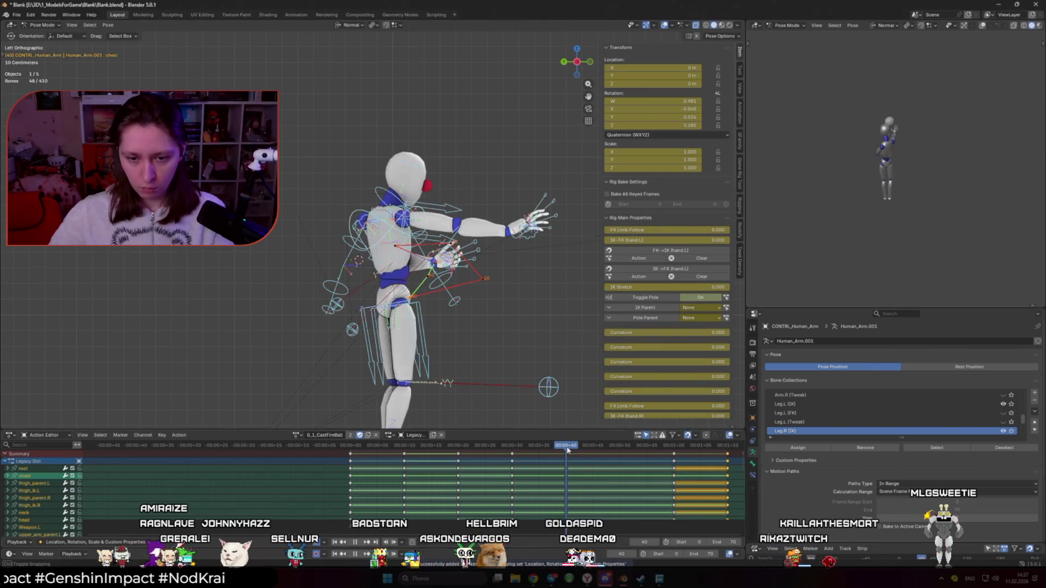
left_click(549, 386)
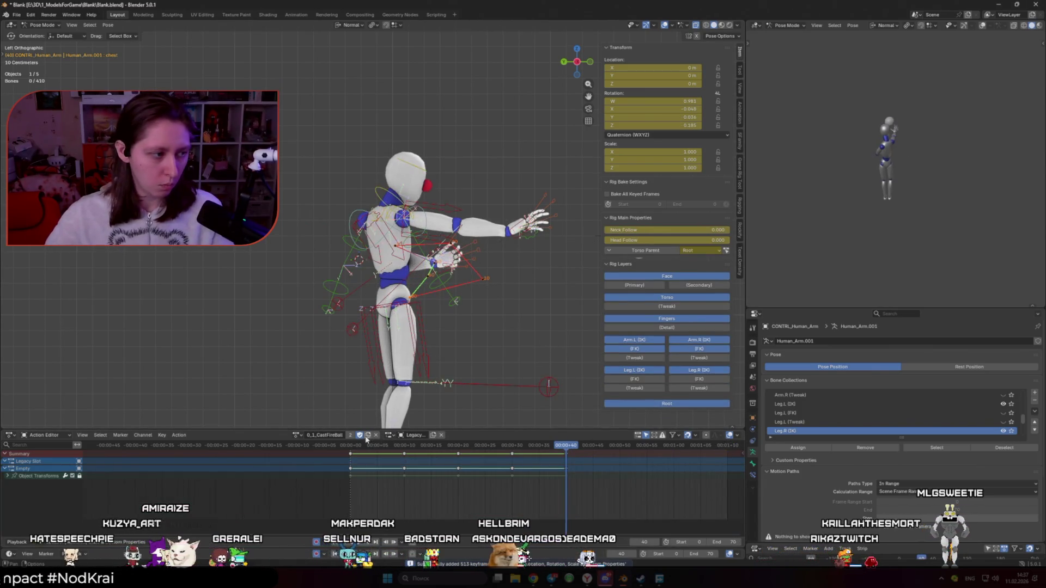
left_click(349, 445)
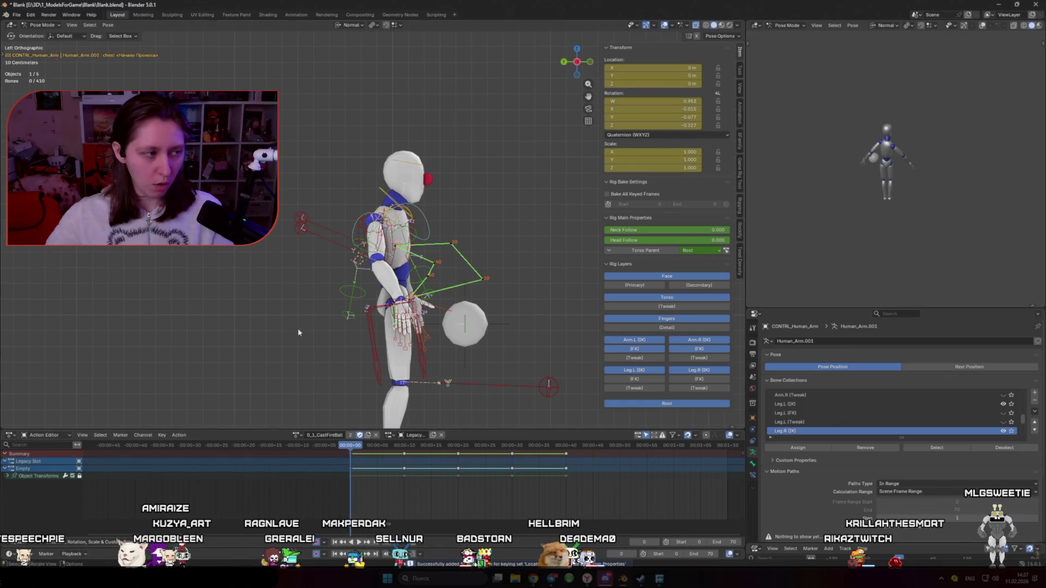
key("space")
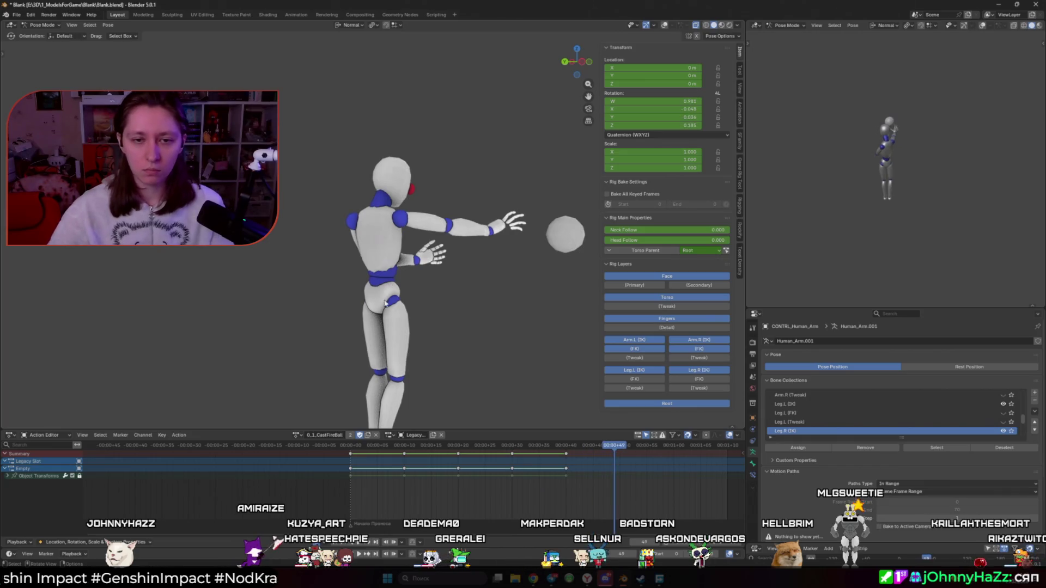
left_click(345, 448)
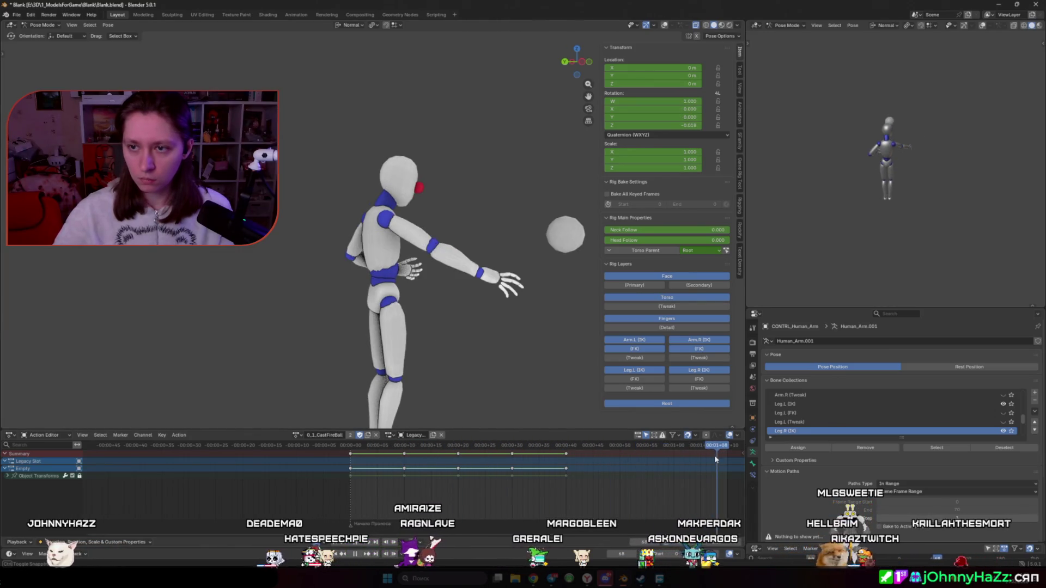
key("a")
left_click_drag(570, 447, 734, 447)
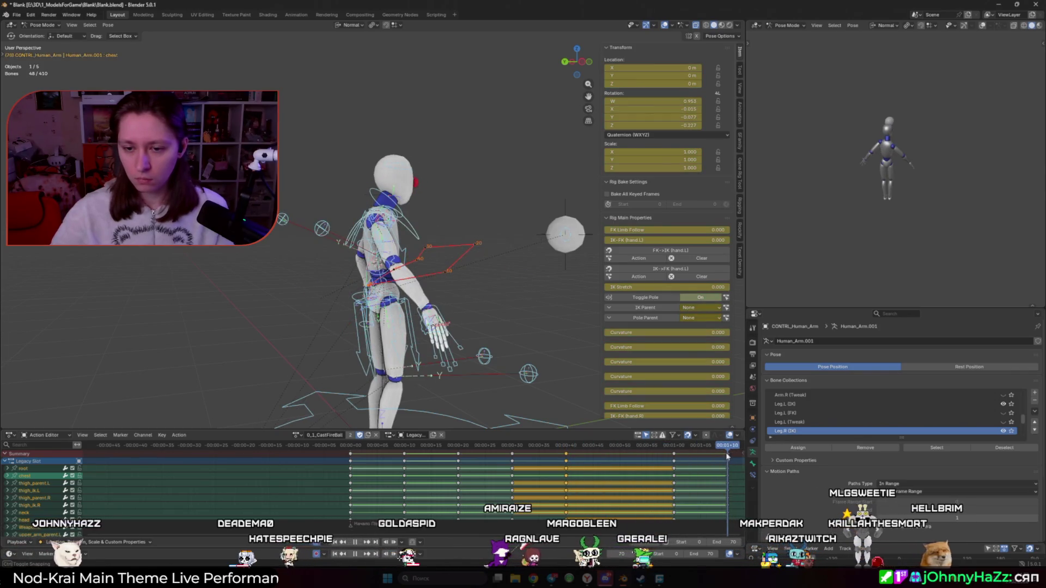
left_click(336, 447)
middle_click_drag(393, 327, 469, 357)
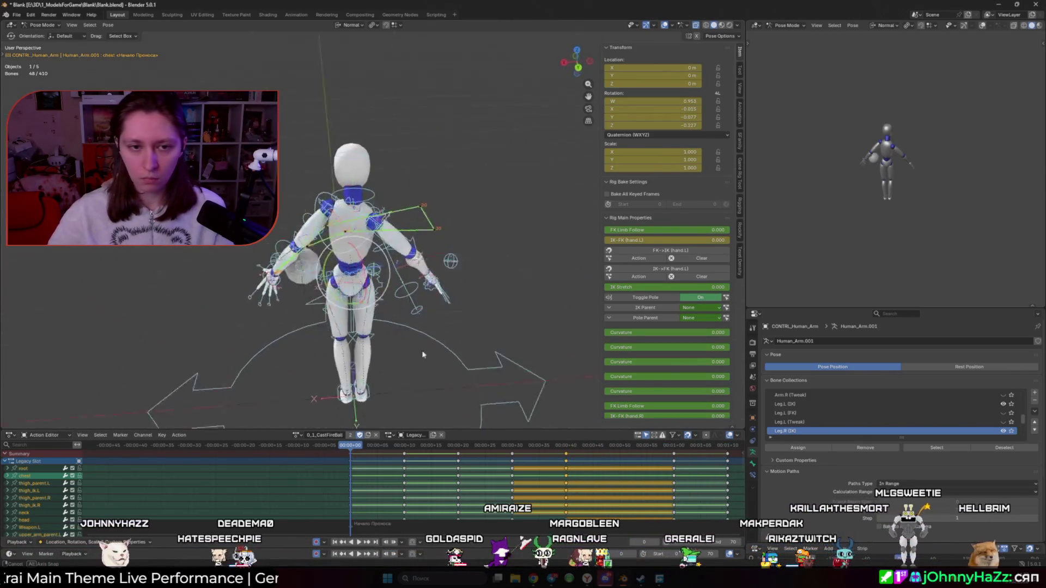
key("space")
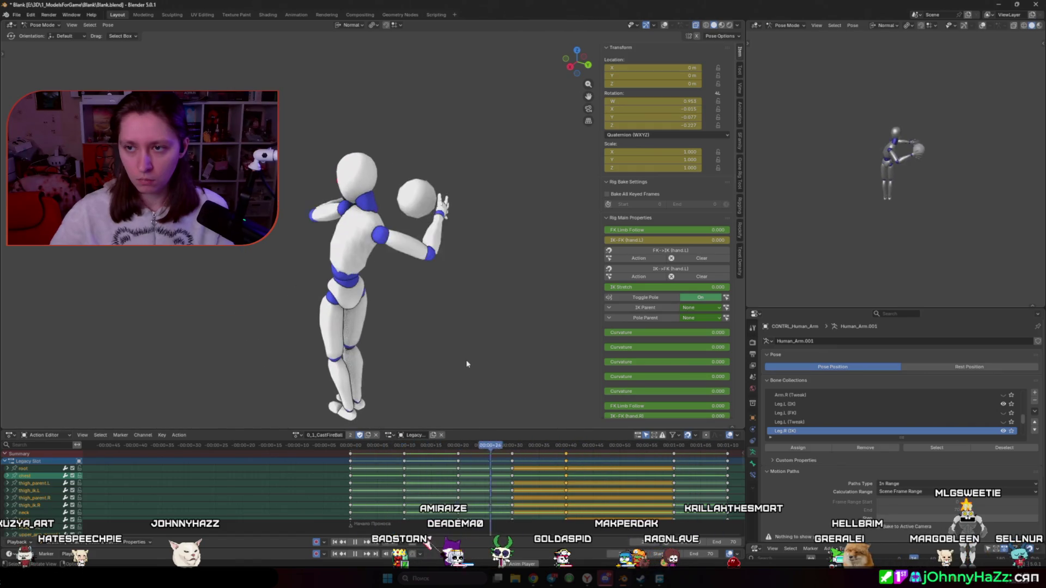
key("space")
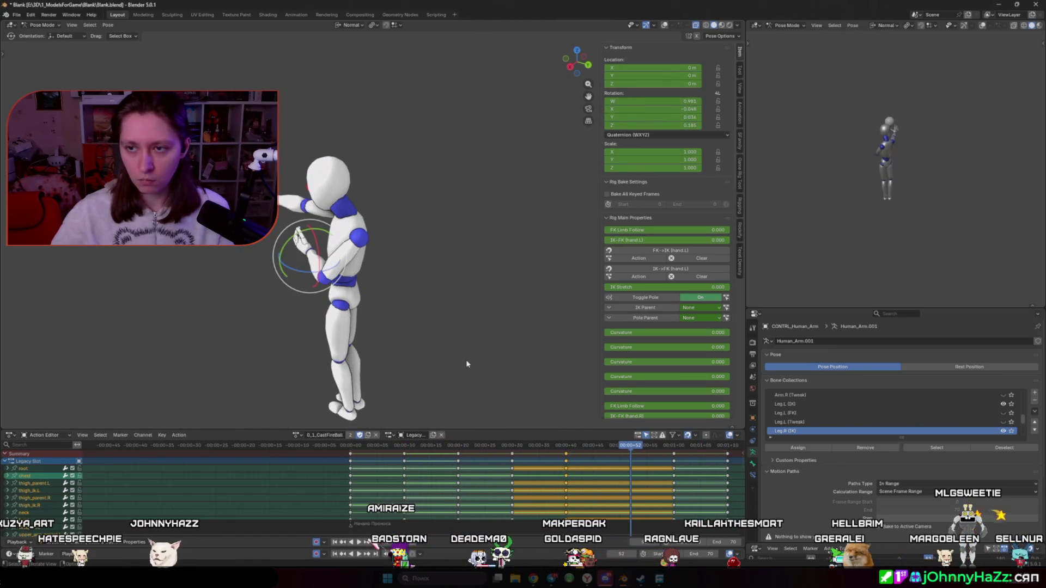
key("space")
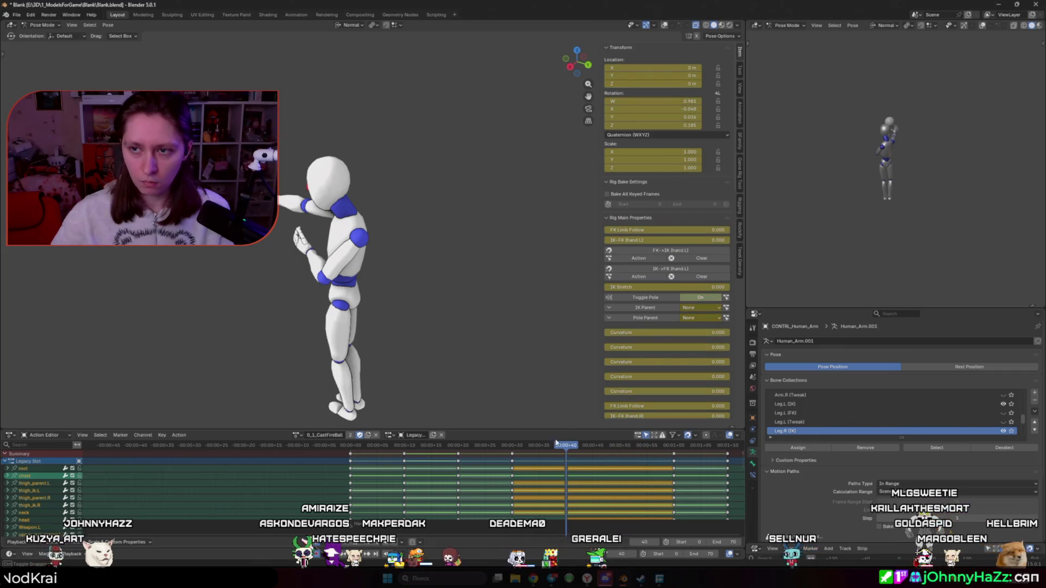
middle_click_drag(409, 286, 513, 323)
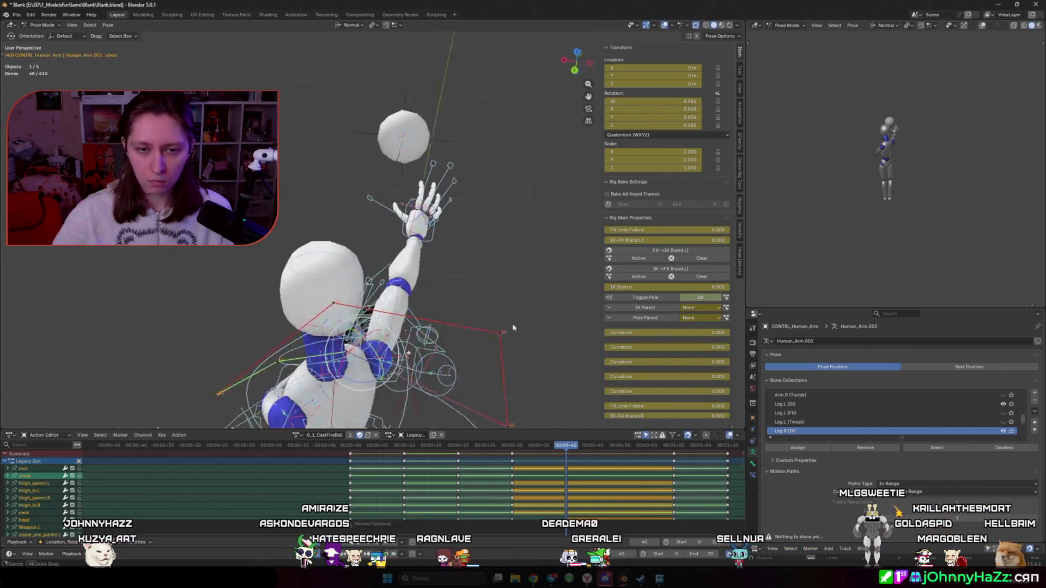
Select hand.R and rotate the right hand in the release pose
left_click(431, 235)
mouse_move(431, 235)
middle_mouse_down()
mouse_move(491, 262)
mouse_move(491, 310)
middle_mouse_up()
key("r")
left_click(528, 279)
key("r")
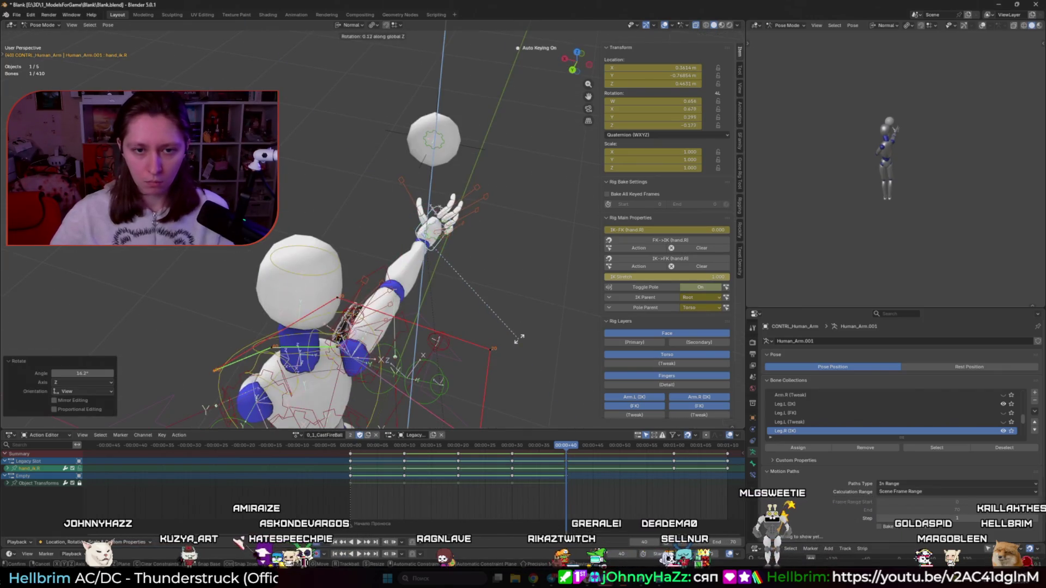
left_click(524, 315)
mouse_move(516, 251)
middle_mouse_down()
mouse_move(458, 270)
mouse_move(511, 245)
middle_mouse_up()
Select several right-hand finger controls and scale them
left_click(491, 270)
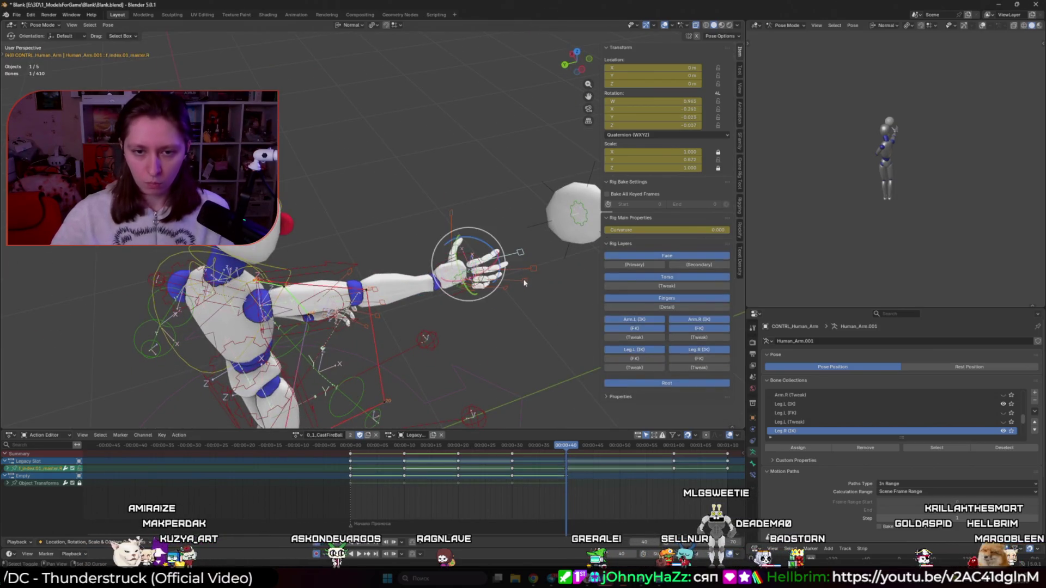
left_click(507, 294, "shift")
scroll(480, 287, "up", 3)
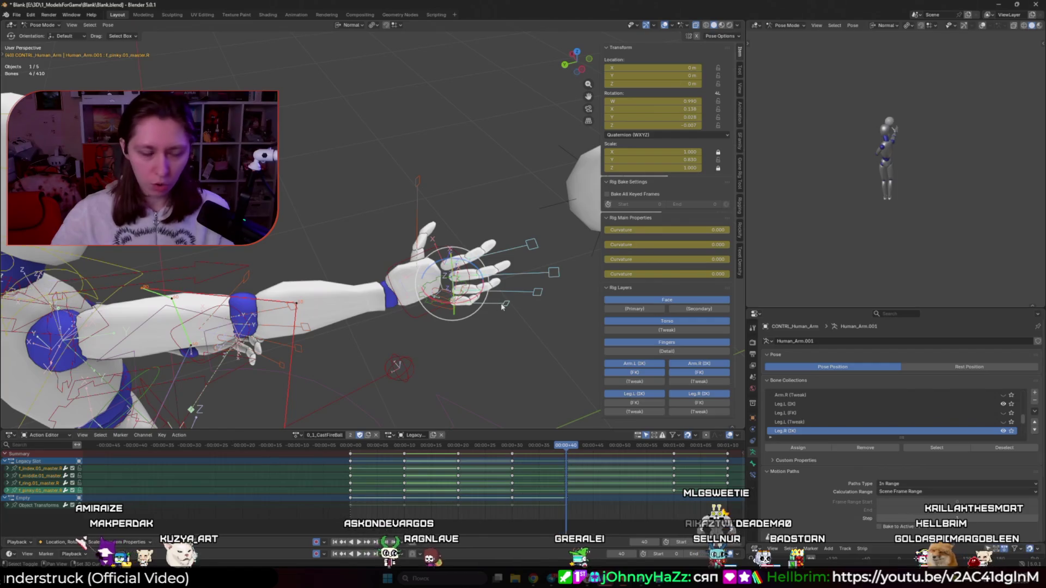
left_click(457, 277)
left_click(507, 303)
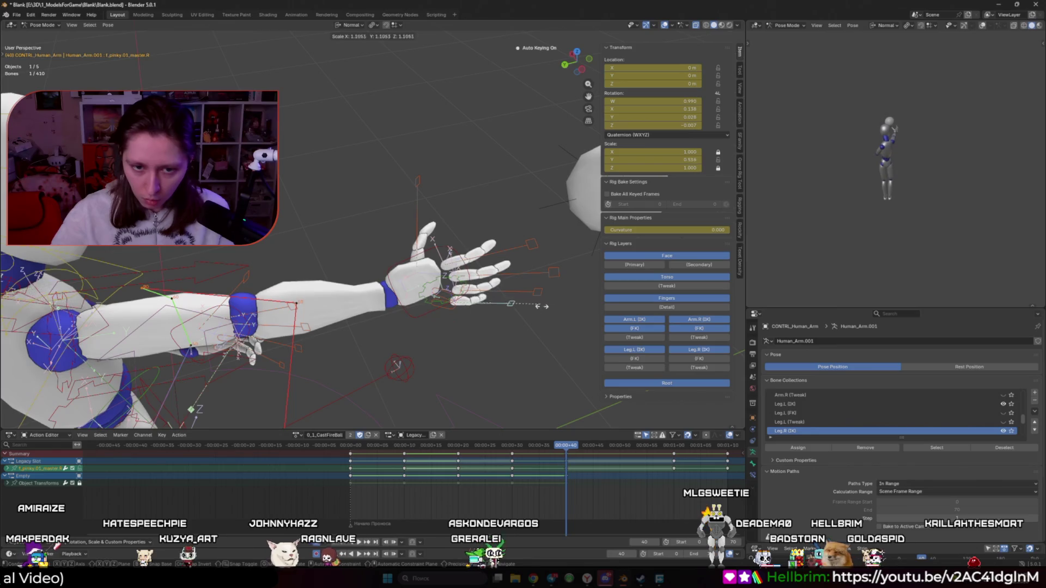
left_click(537, 292, "shift")
left_click(532, 244, "shift")
left_click(556, 272, "shift")
key("s")
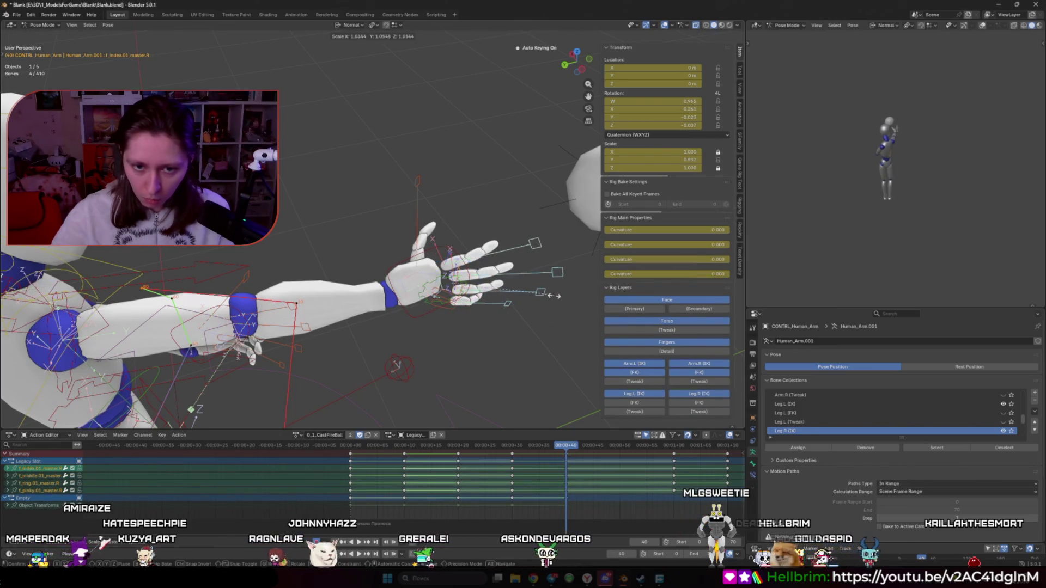
left_click(564, 302)
Clear all transforms on one finger control, then play and scrub the throw
left_click(500, 305)
right_click(500, 306)
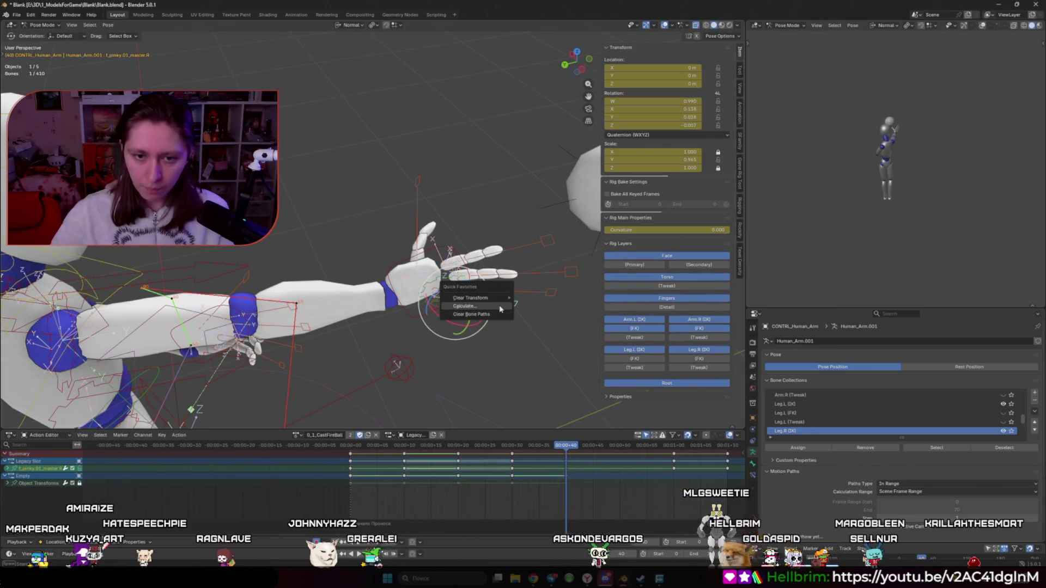
mouse_move(471, 297)
left_click(531, 299)
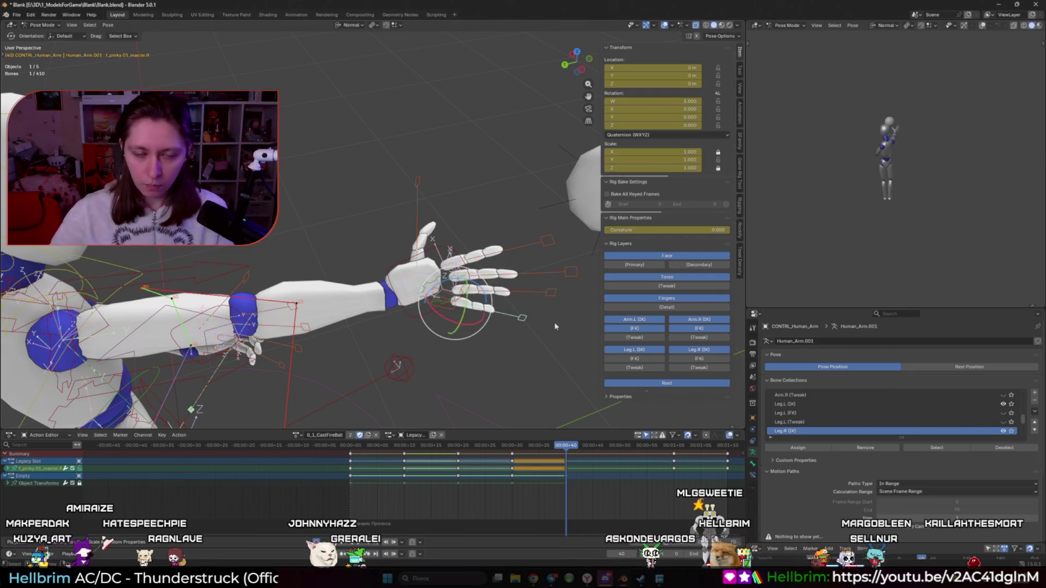
mouse_move(554, 322)
middle_mouse_down()
mouse_move(480, 326)
mouse_move(488, 348)
middle_mouse_up()
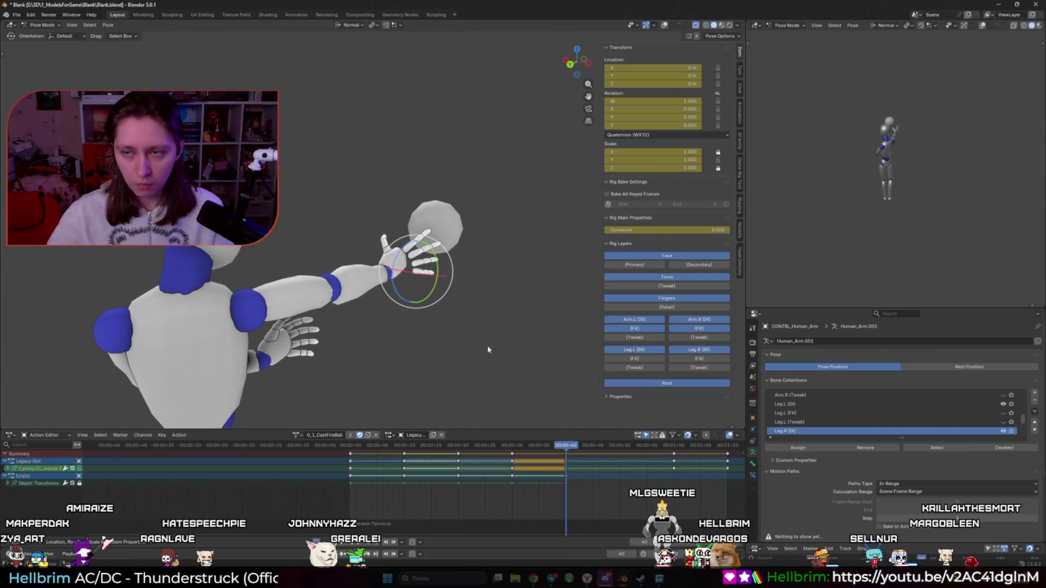
key("space")
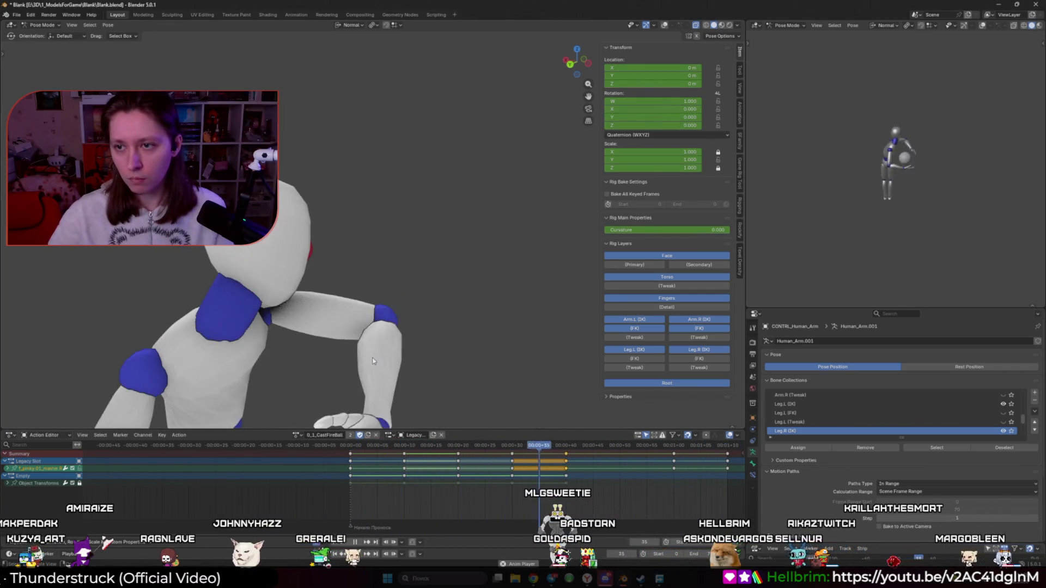
scroll(372, 358, "down", 5)
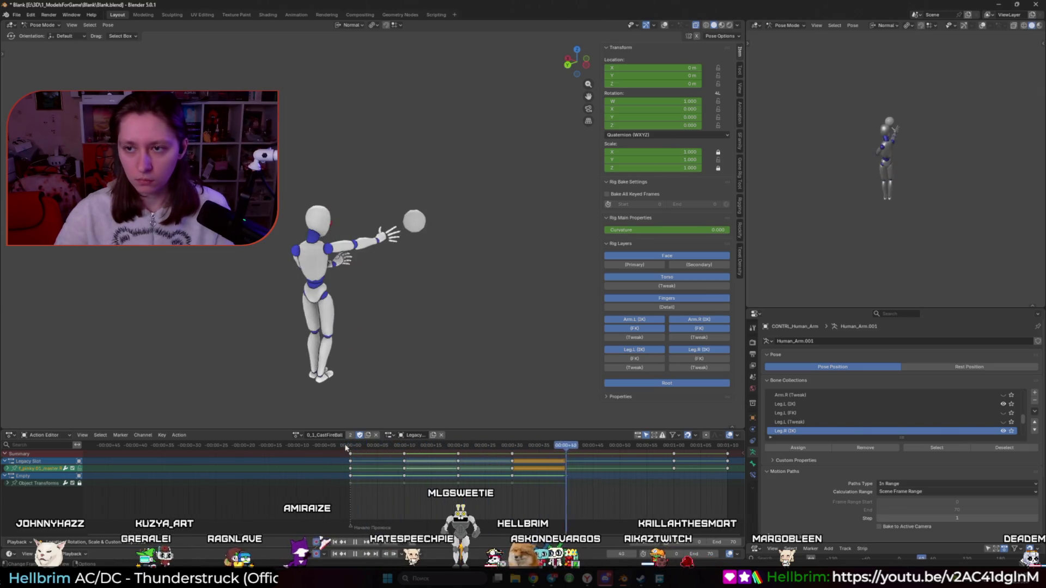
mouse_move(346, 448)
left_mouse_down()
mouse_move(510, 470)
mouse_move(490, 448)
left_mouse_up()
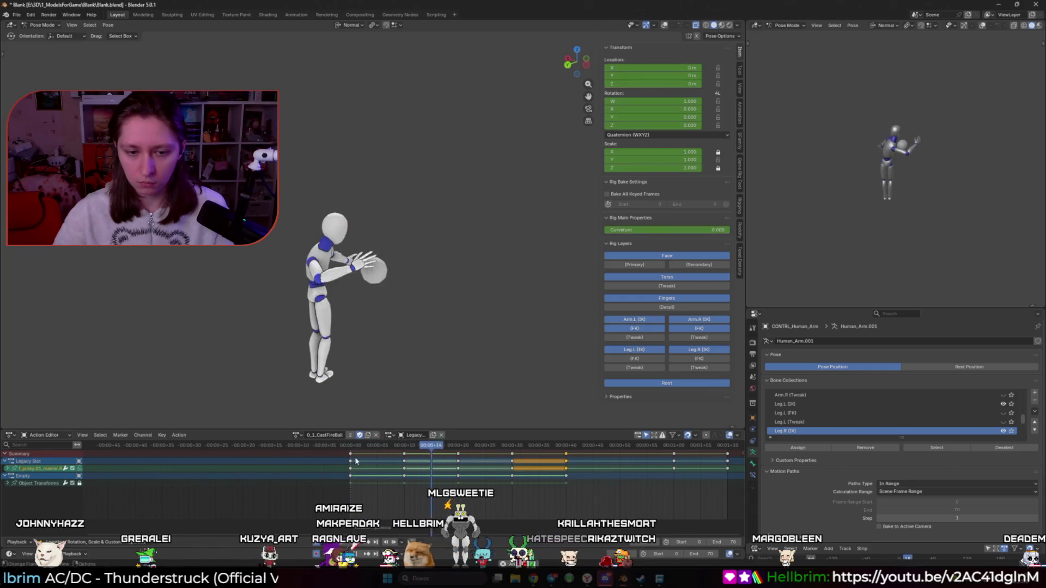
Select the whole rig, cycle through object and edit mode, and return to pose mode
right_click(353, 333)
left_click(482, 319)
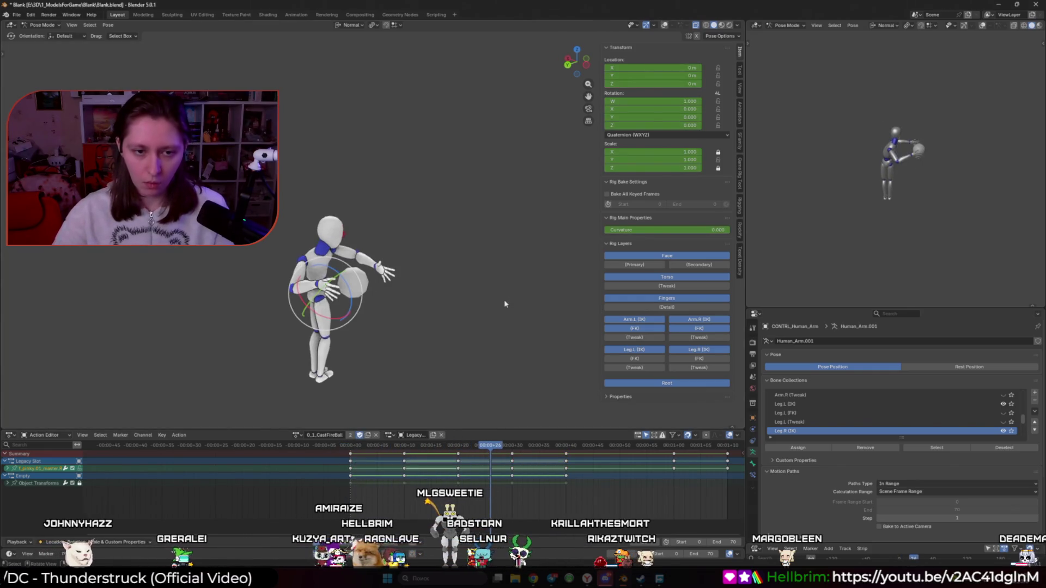
key("a")
key("ctrl+Tab")
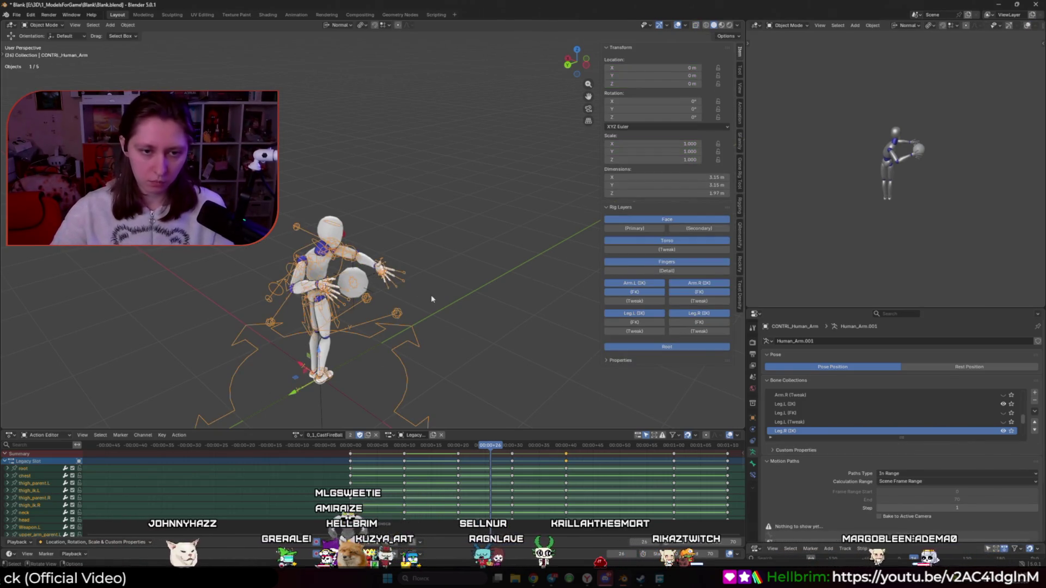
key("Tab")
key("ctrl+Tab")
left_click(490, 300)
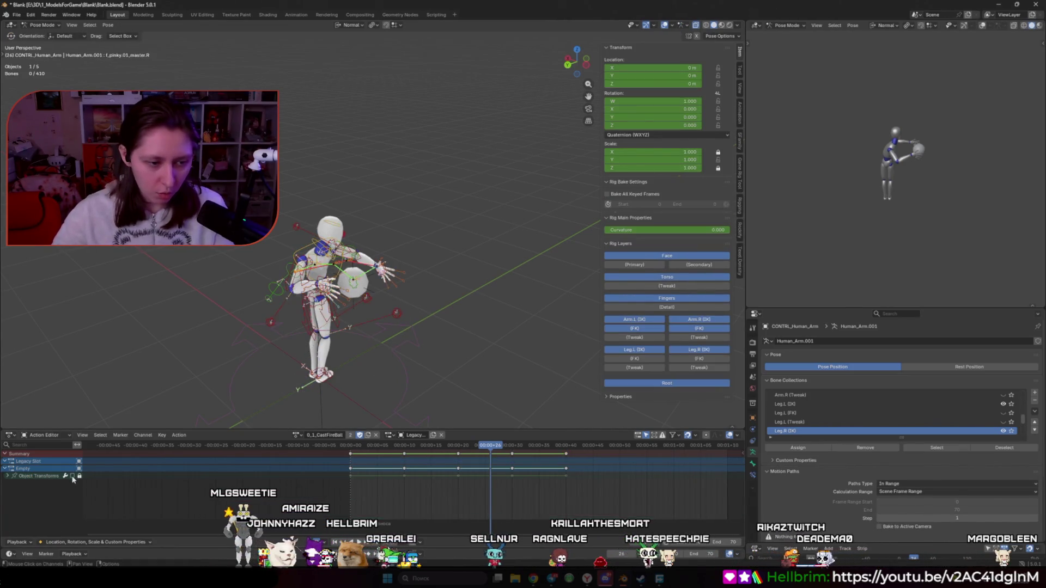
Box-select a block of throw keyframes and move them three frames earlier, then deselect the bones
key("a")
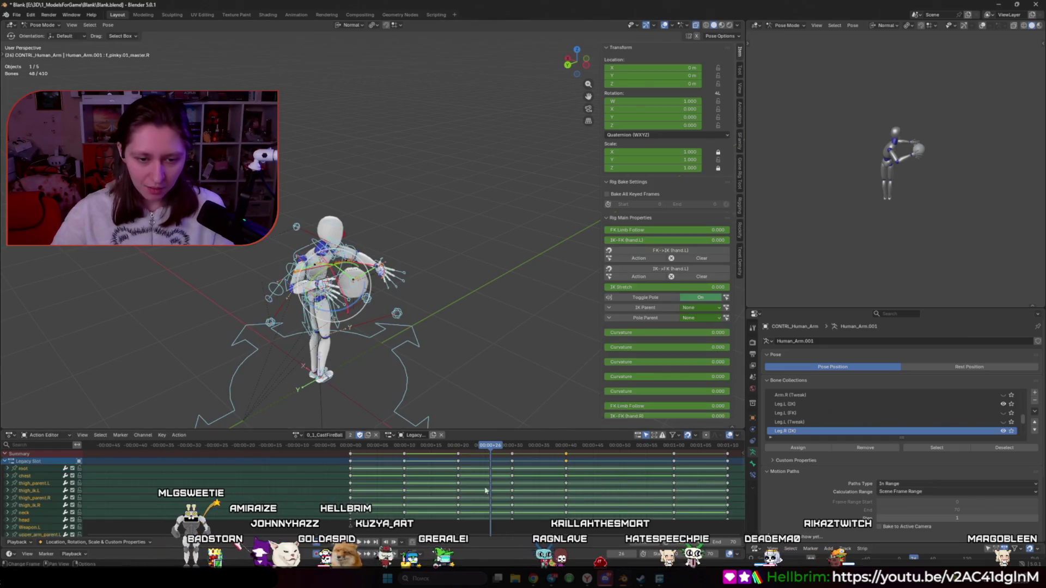
mouse_move(475, 465)
left_mouse_down()
mouse_move(457, 465)
mouse_move(518, 446)
mouse_move(566, 446)
mouse_move(516, 457)
mouse_move(494, 446)
mouse_move(600, 458)
left_mouse_up()
left_click(395, 462)
left_click(487, 335)
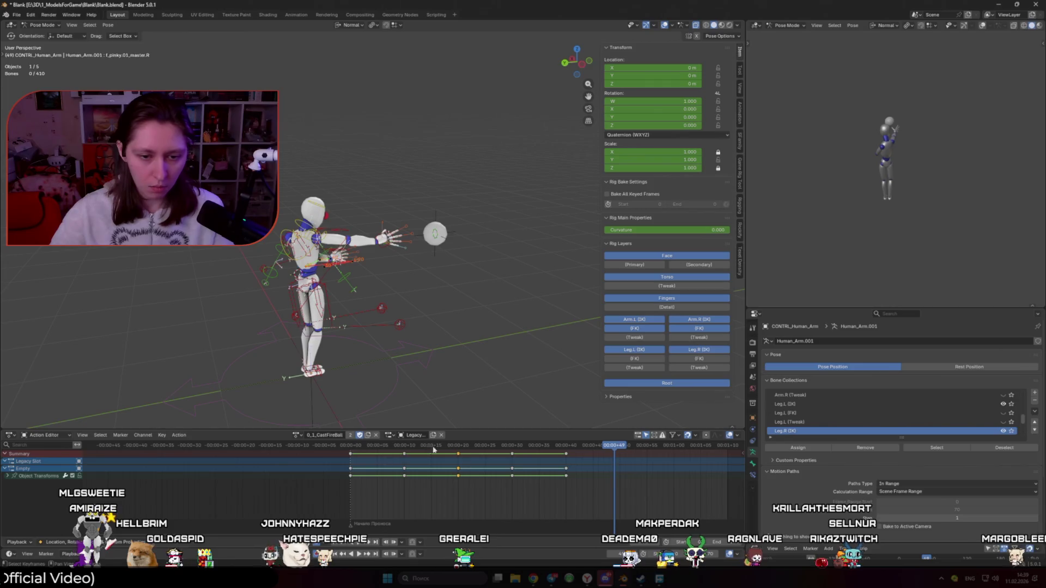
Move the Empty's keyframes two frames earlier and scrub back to check the pose
key("g")
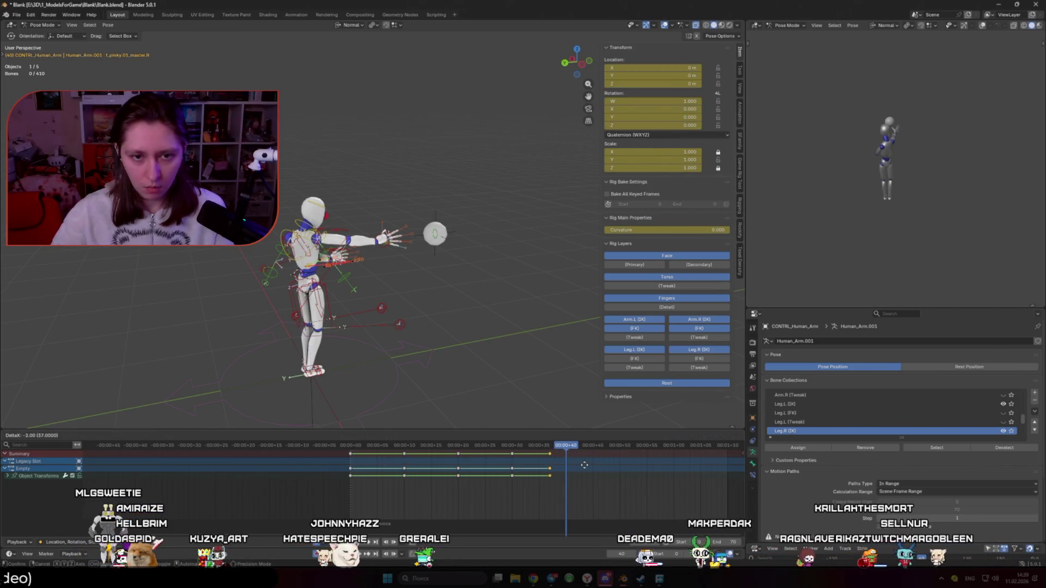
left_click(569, 467)
mouse_move(564, 446)
left_mouse_down()
mouse_move(527, 445)
mouse_move(565, 445)
left_mouse_up()
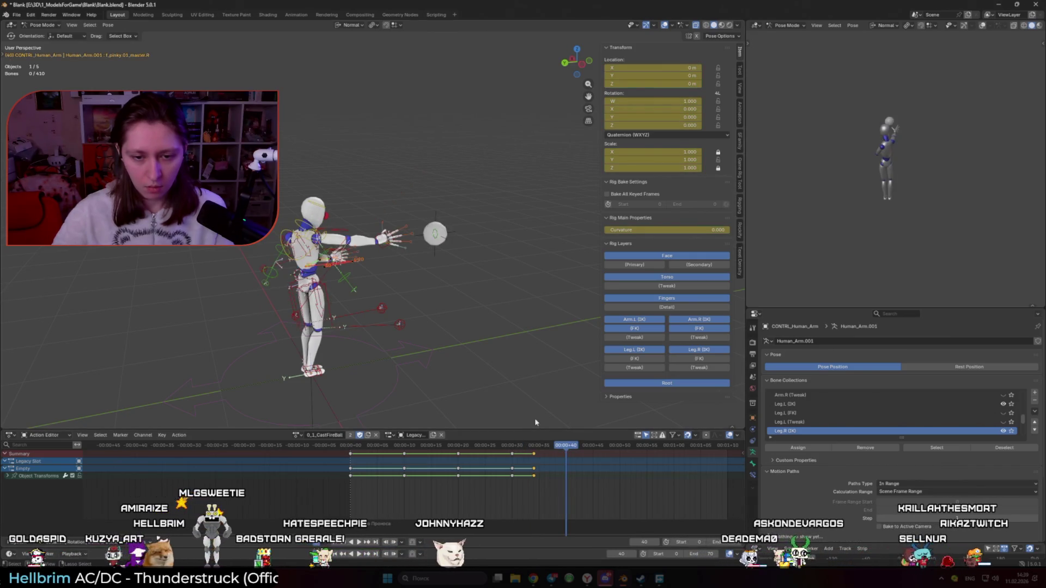
Shift all the rig's later throw keyframes ten frames later and play the result with overlays hidden
key("a")
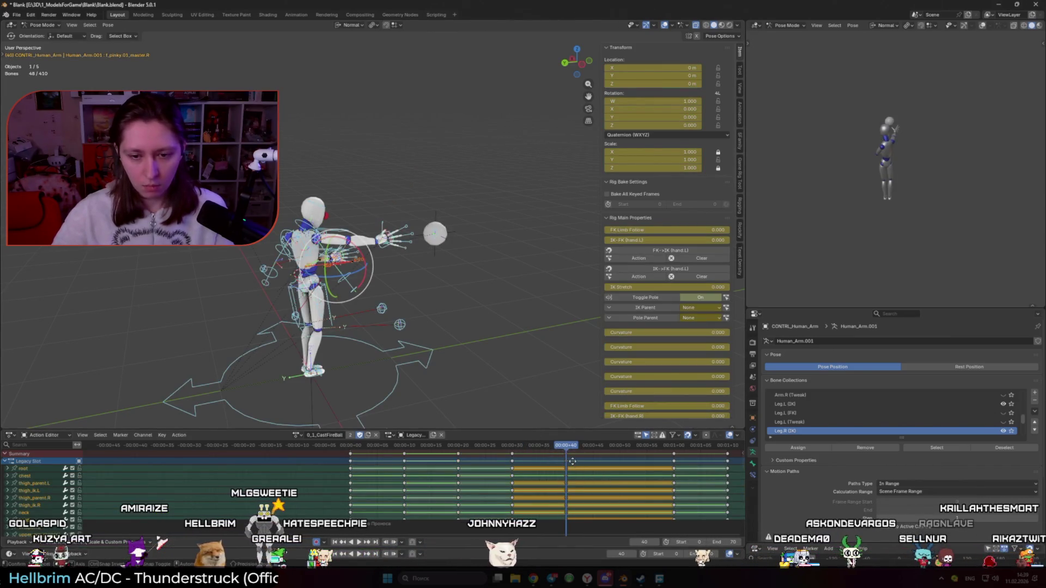
key("g")
left_click(623, 464)
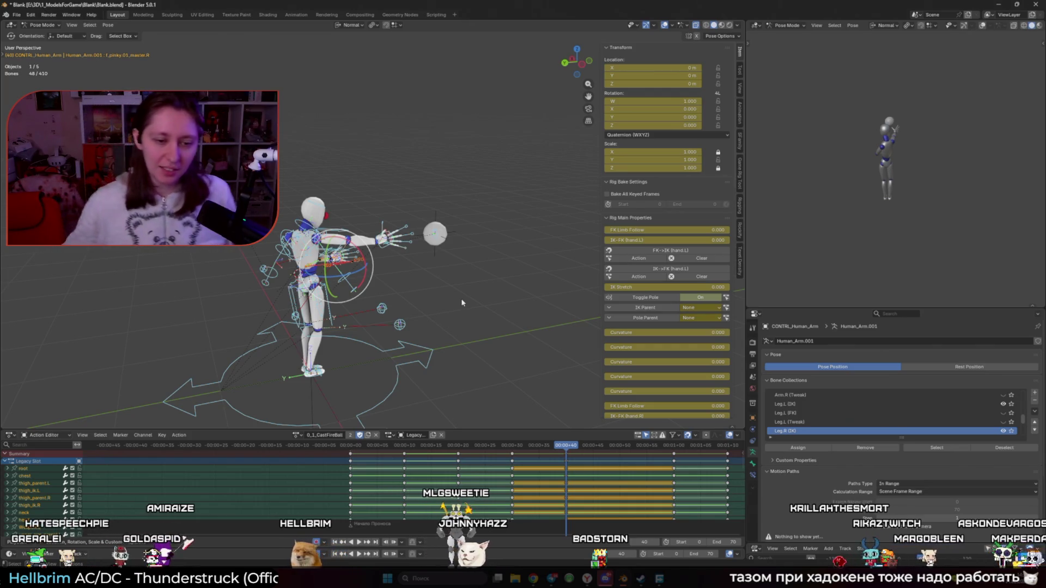
key("alt+shift+z")
key("space")
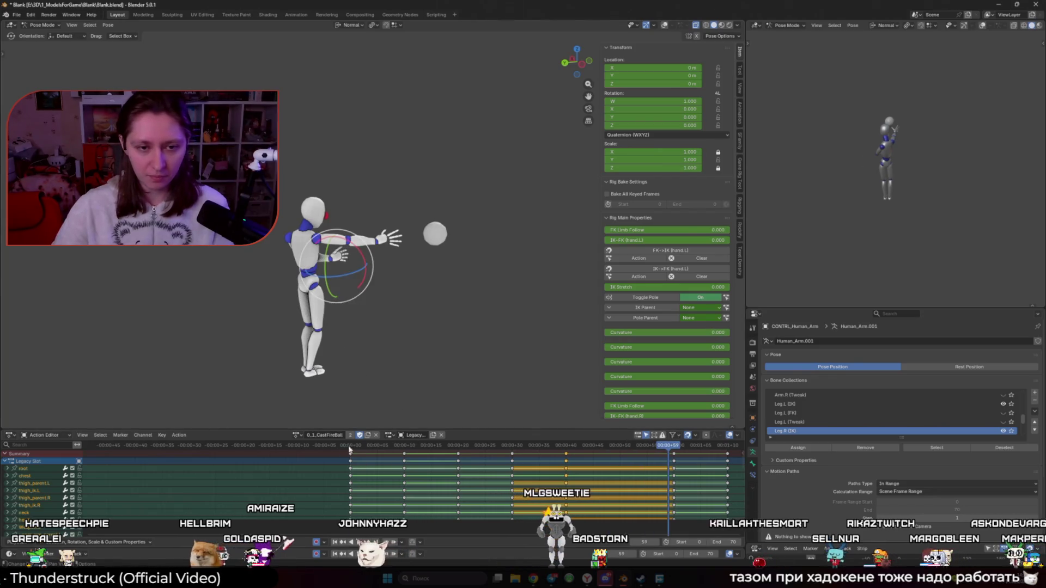
Scrub through the throw poses and orbit round to view the character from the front
left_click(592, 449)
left_click_drag(593, 449, 583, 448)
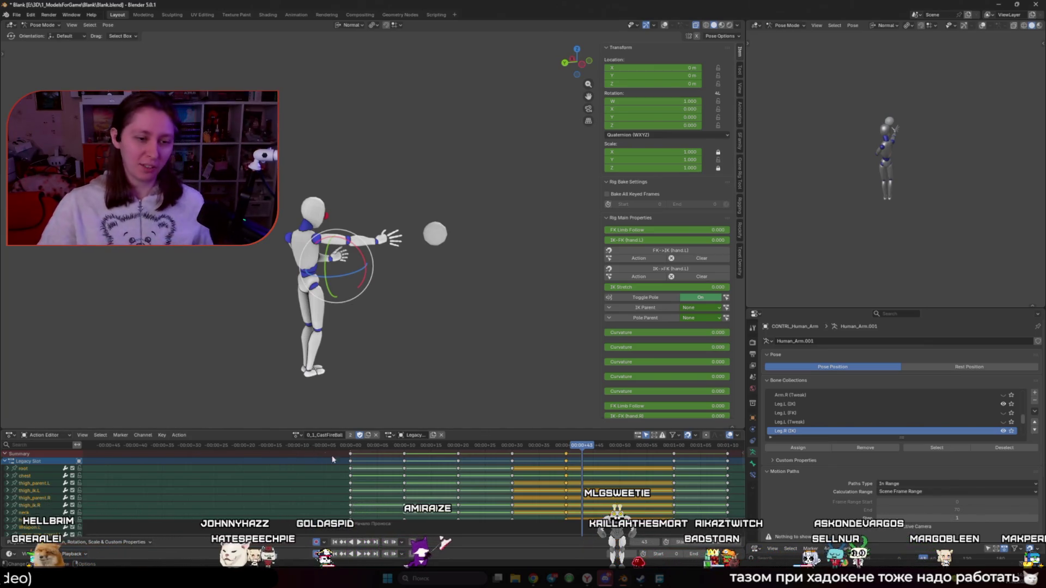
left_click(355, 449)
middle_click_drag(356, 383, 389, 377)
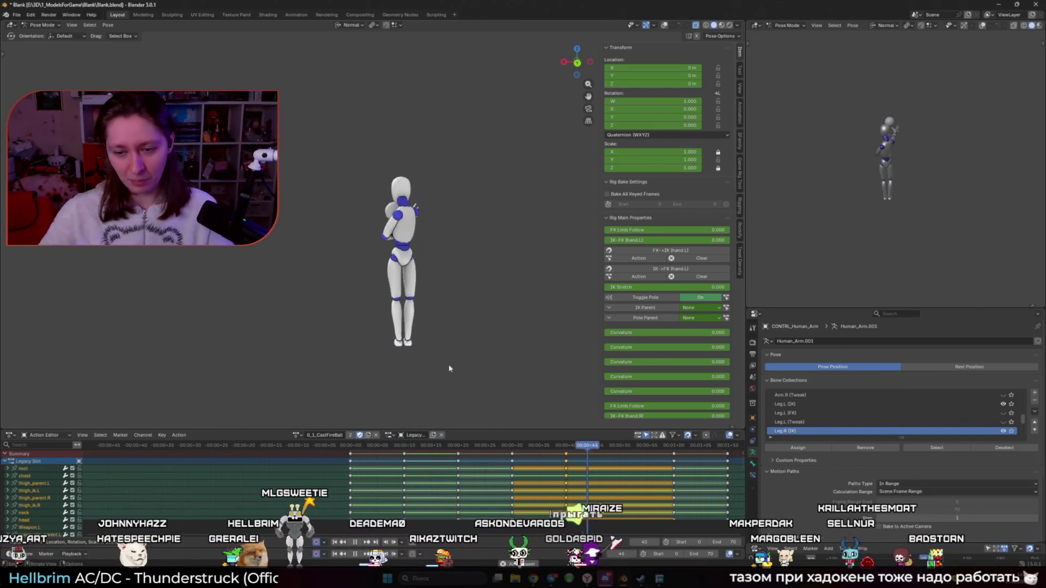
Replay the throw from the start, stop on an early frame and show the render settings
left_click(351, 449)
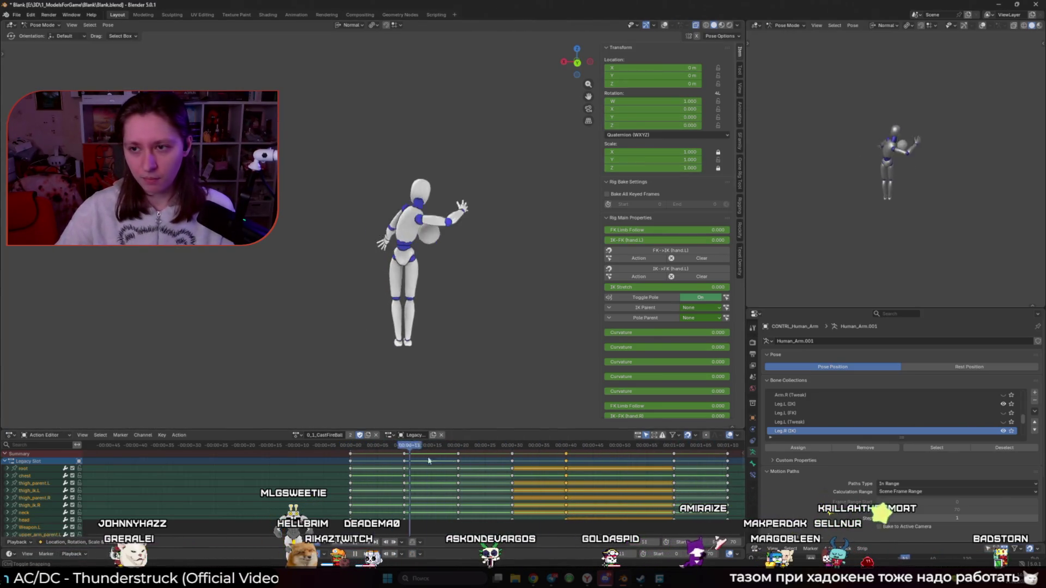
mouse_move(621, 478)
left_mouse_down()
mouse_move(690, 485)
mouse_move(347, 479)
left_mouse_up()
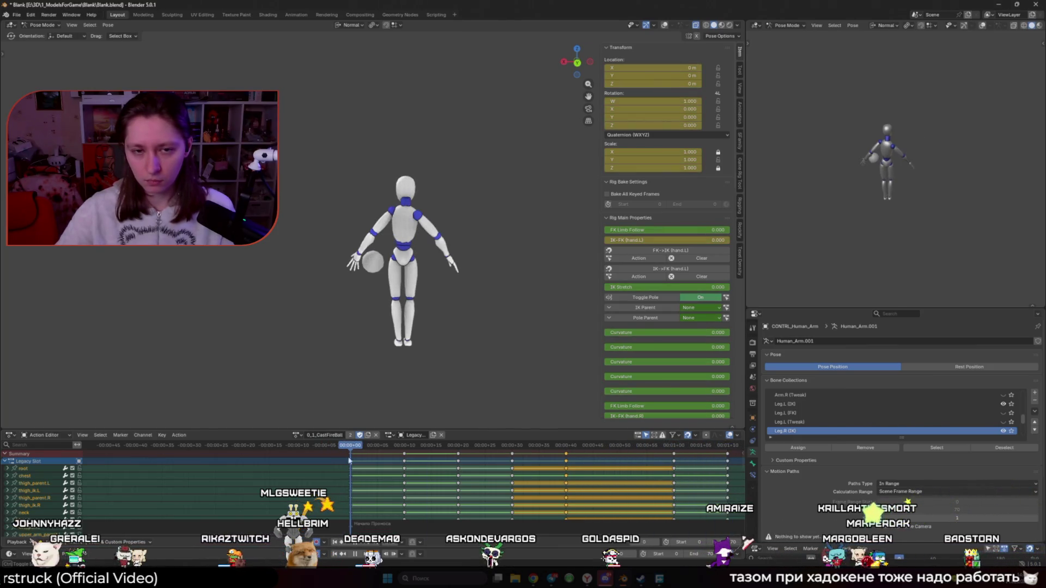
key("space")
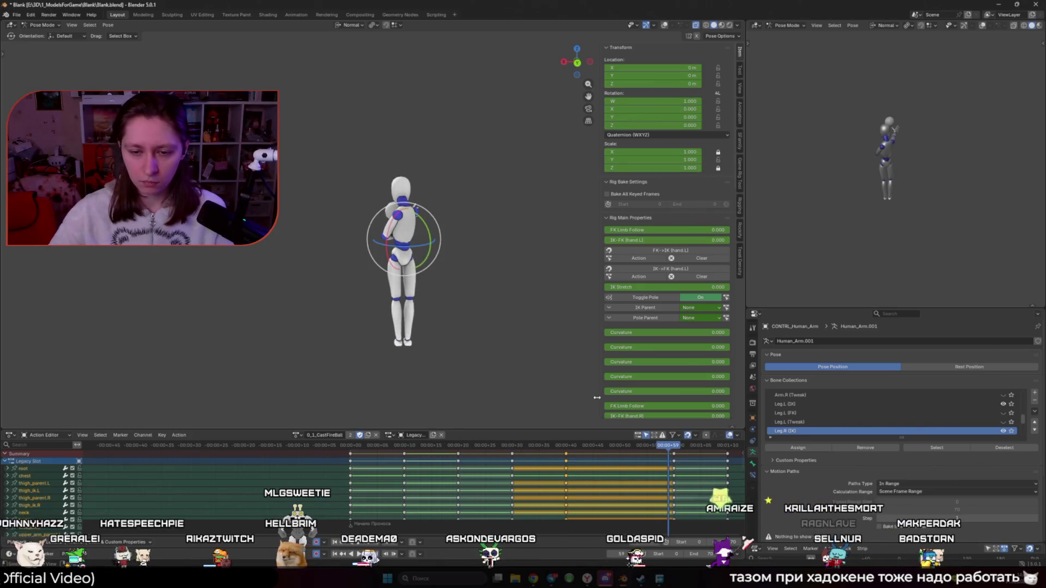
left_click(334, 447)
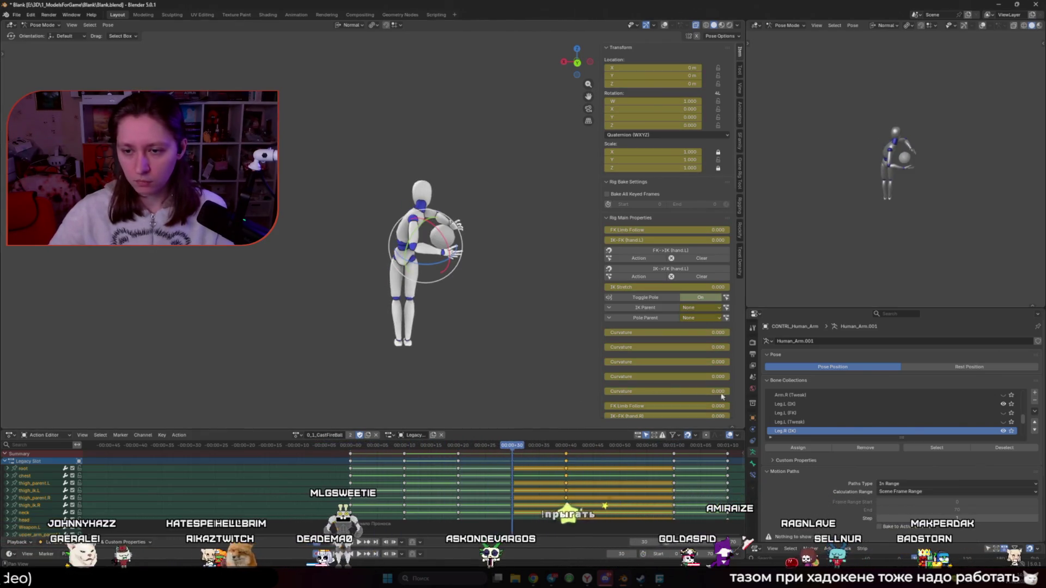
left_click(754, 355)
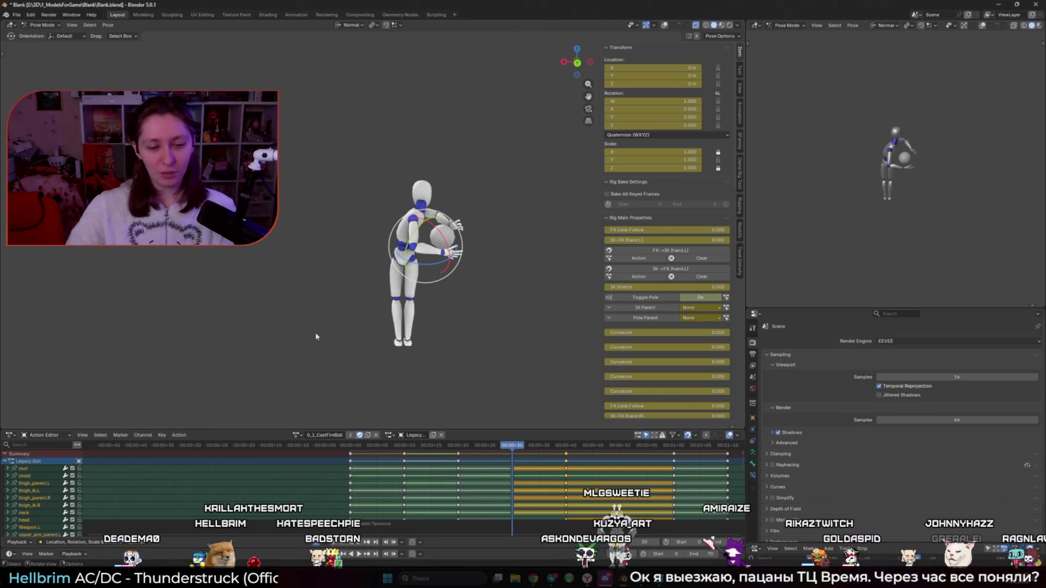
key("space")
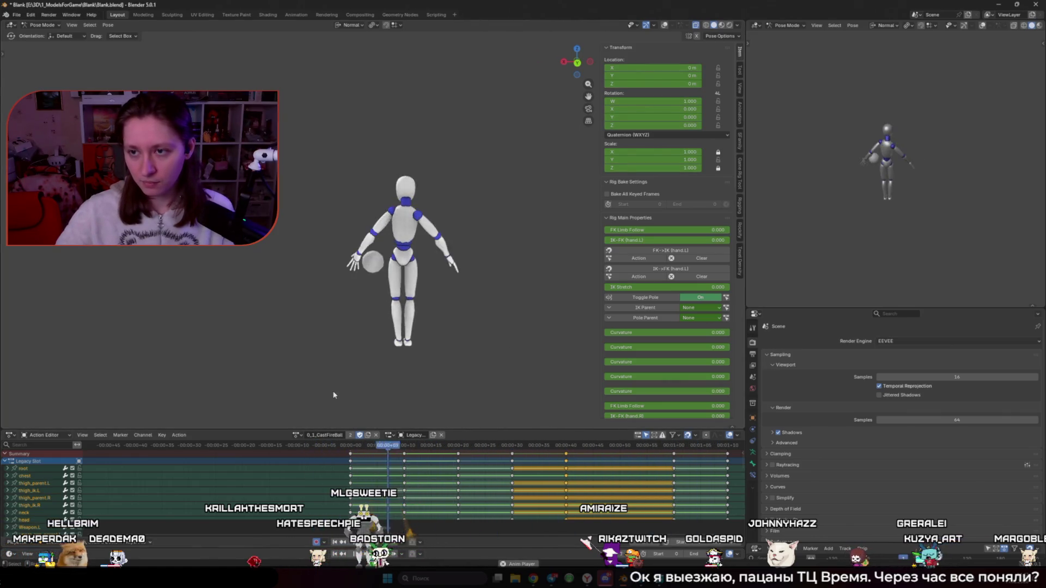
key("space")
Move the selected wind-up keyframes four then seven frames earlier and play to check timing
left_click(352, 447)
key("g")
left_click(393, 460)
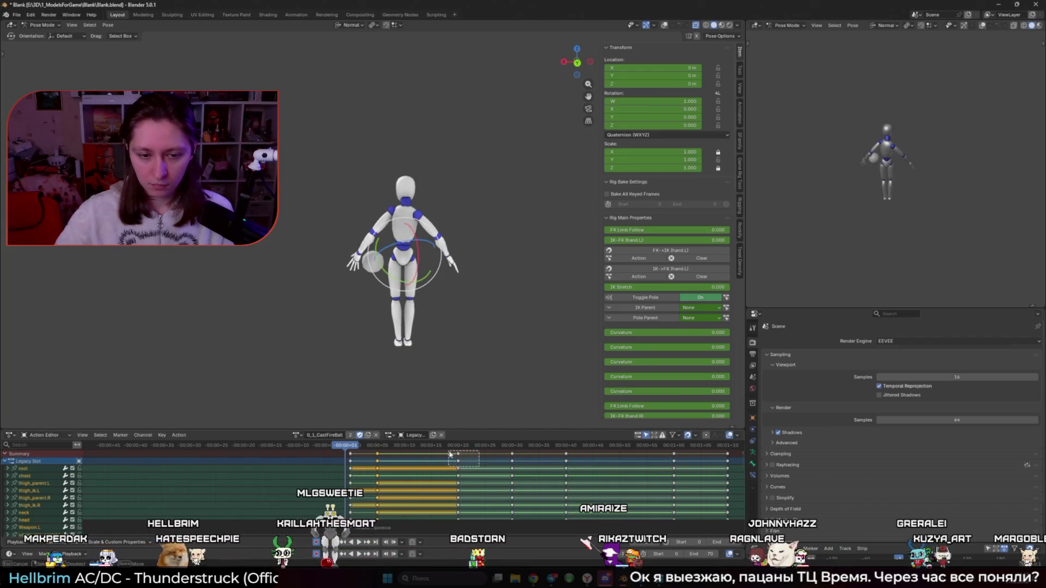
key("g")
left_click(437, 471)
key("space")
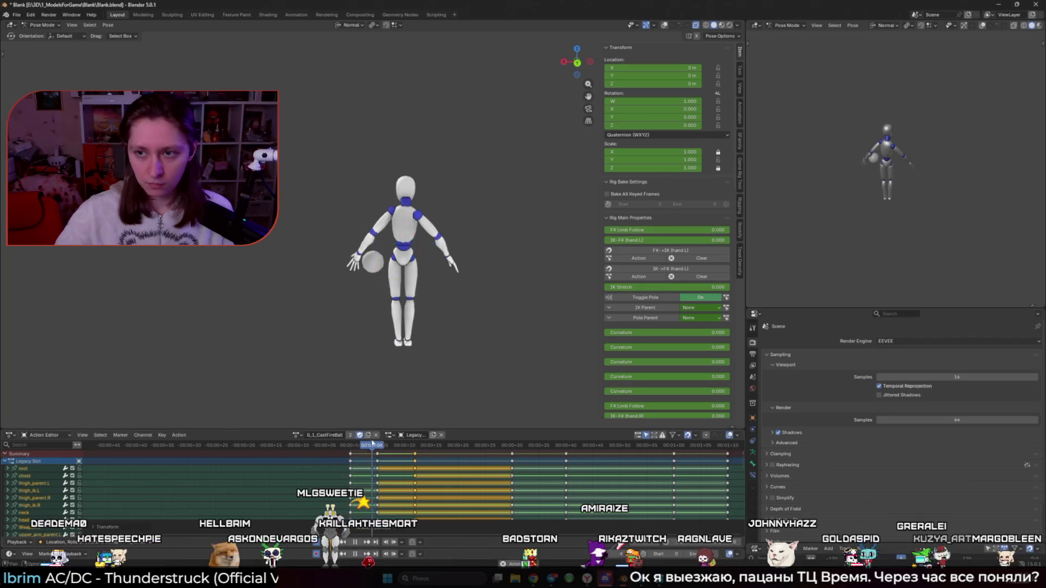
key("space")
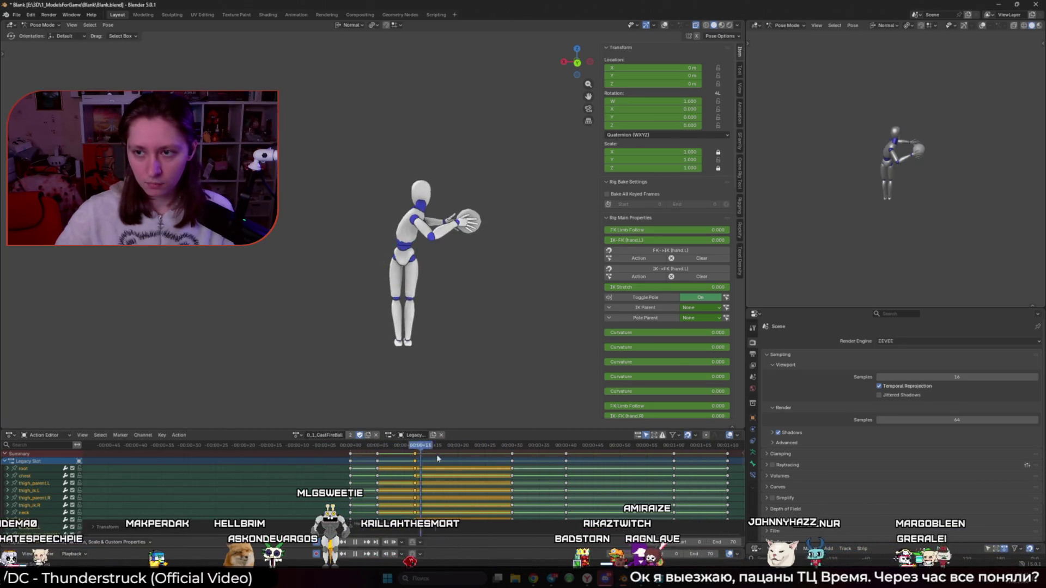
Select a small keyframe group, then scrub and replay the throw from the start several times
left_click_drag(533, 470, 480, 448)
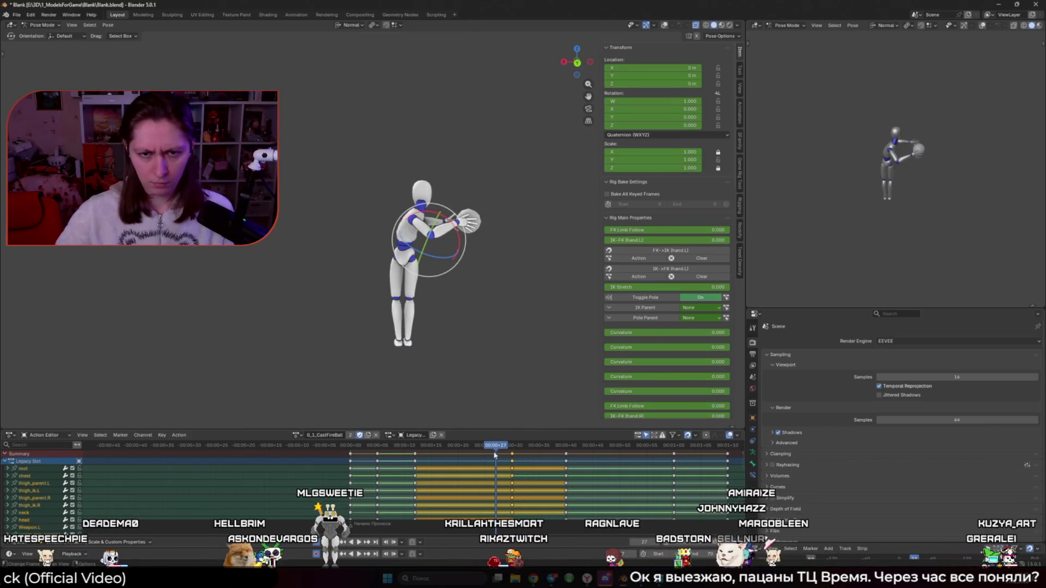
key("shift+Left")
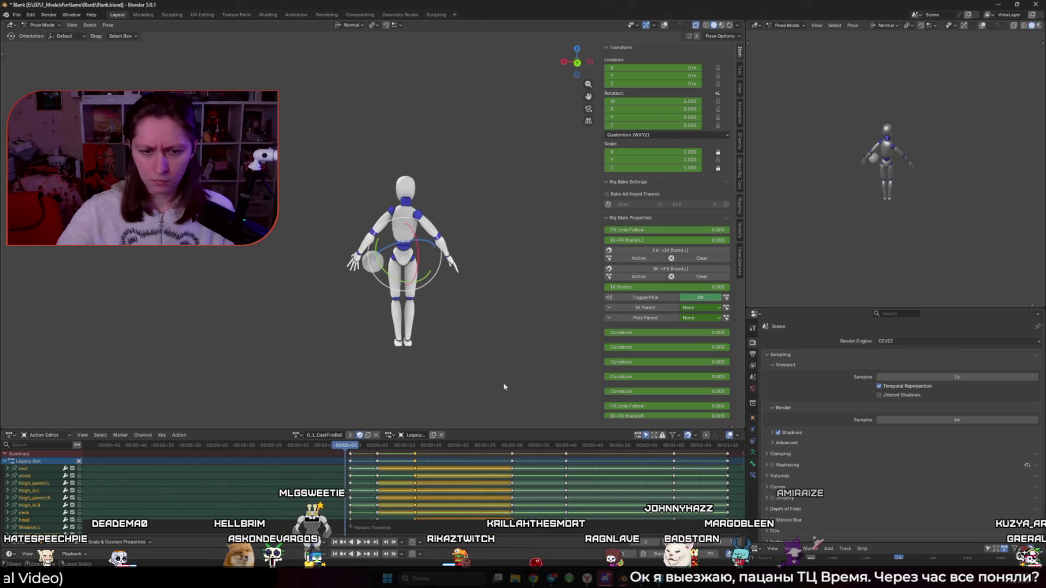
left_click_drag(347, 447, 507, 447)
key("space")
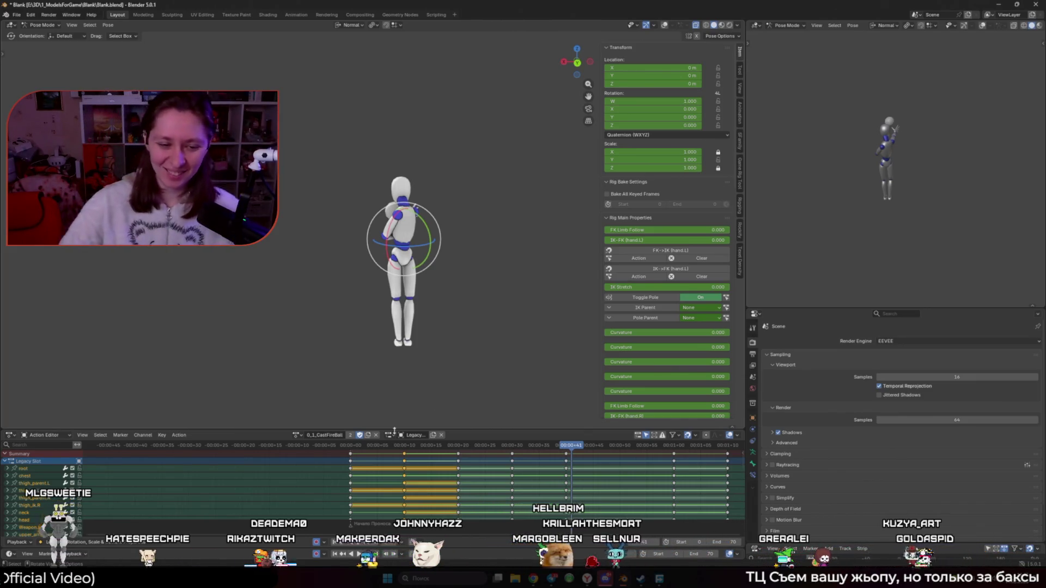
left_click(347, 451)
key("space")
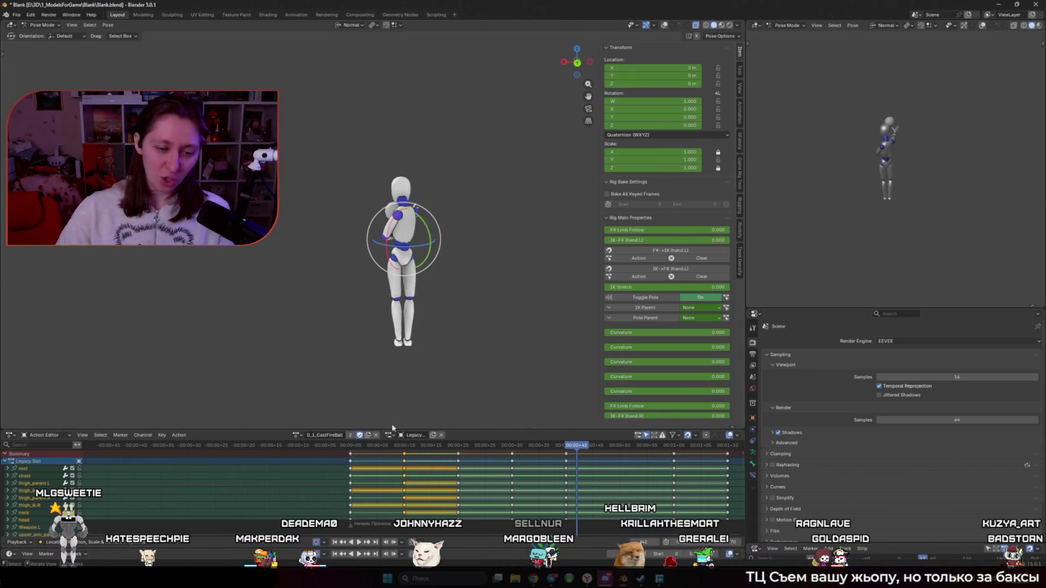
left_click(347, 448)
key("space")
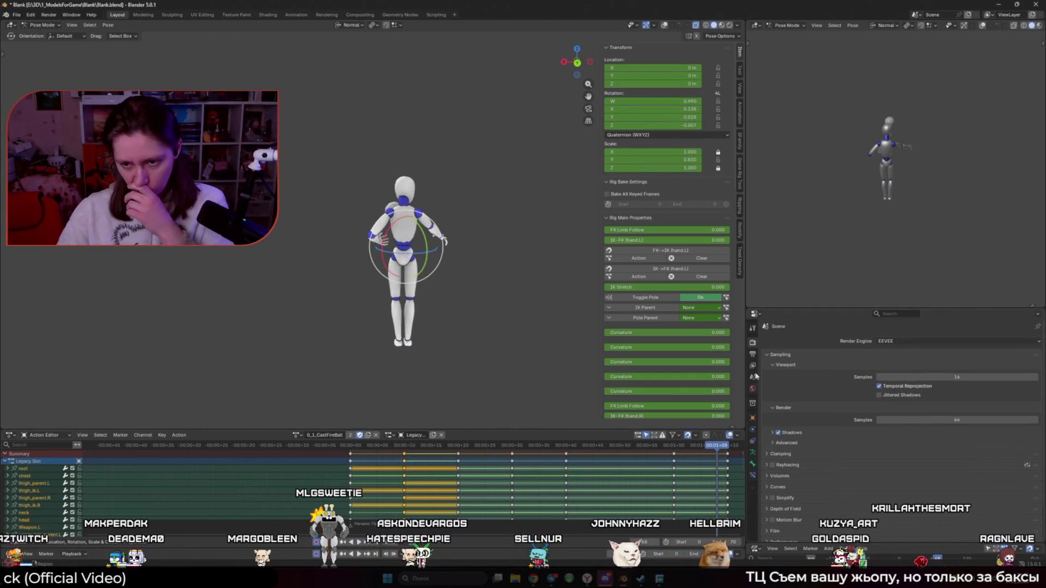
Set the scene frame rate to 30 fps in Output Properties, then switch to the Hadouken video in Chrome
left_click(754, 354)
left_click(887, 418)
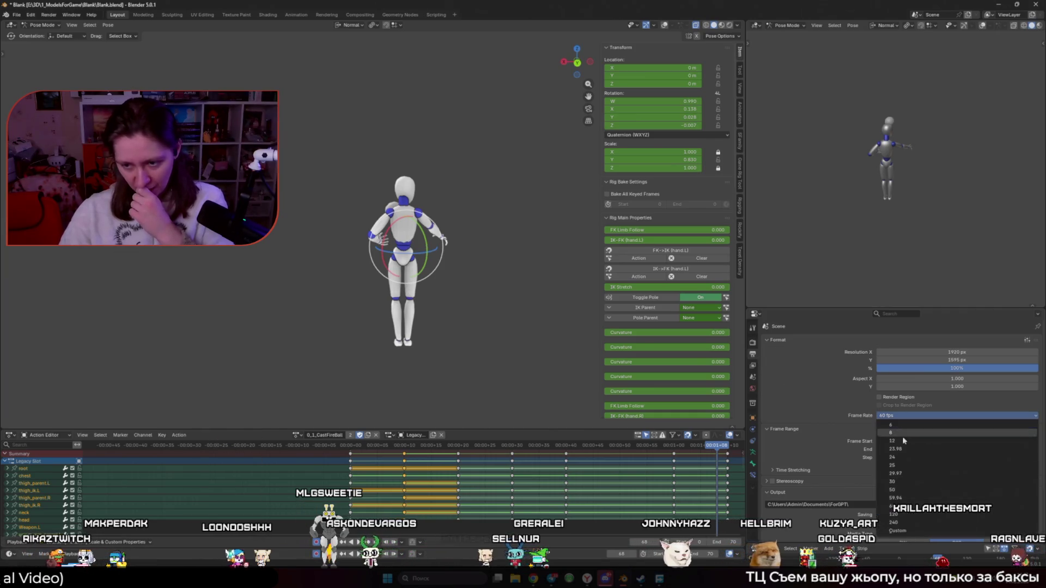
left_click(903, 479)
left_click(347, 449)
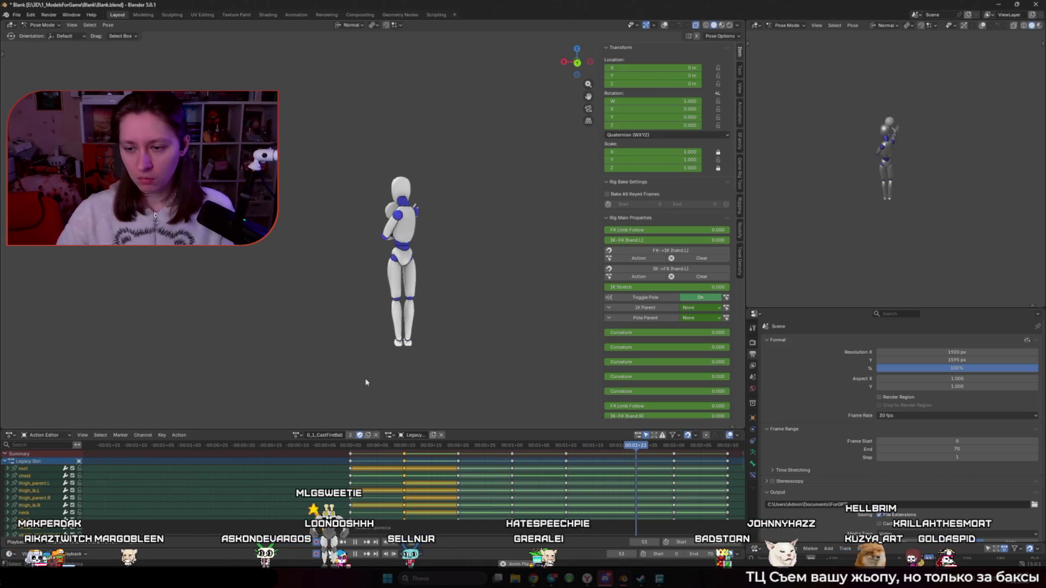
mouse_move(533, 579)
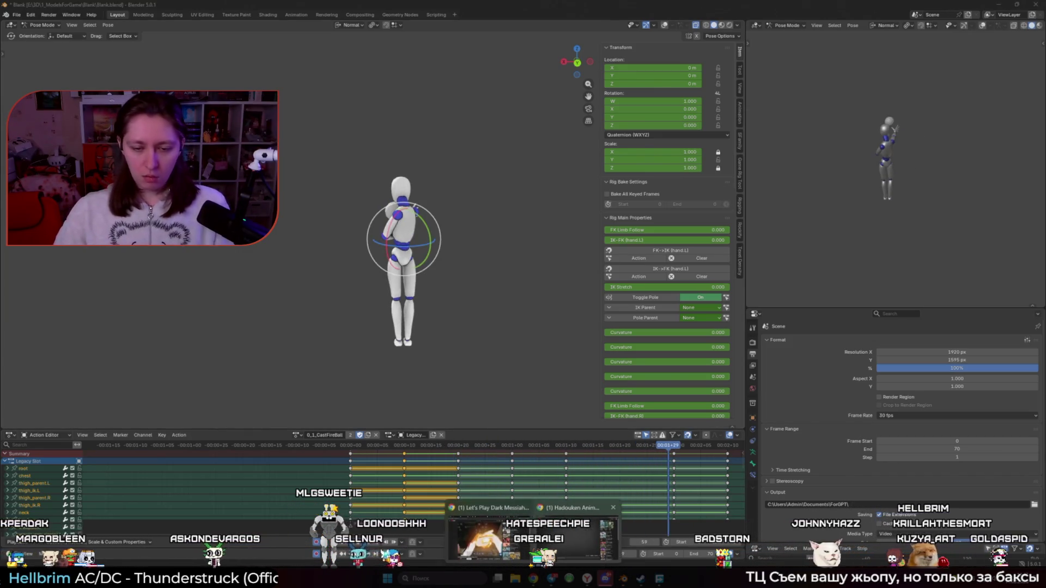
left_click(536, 533)
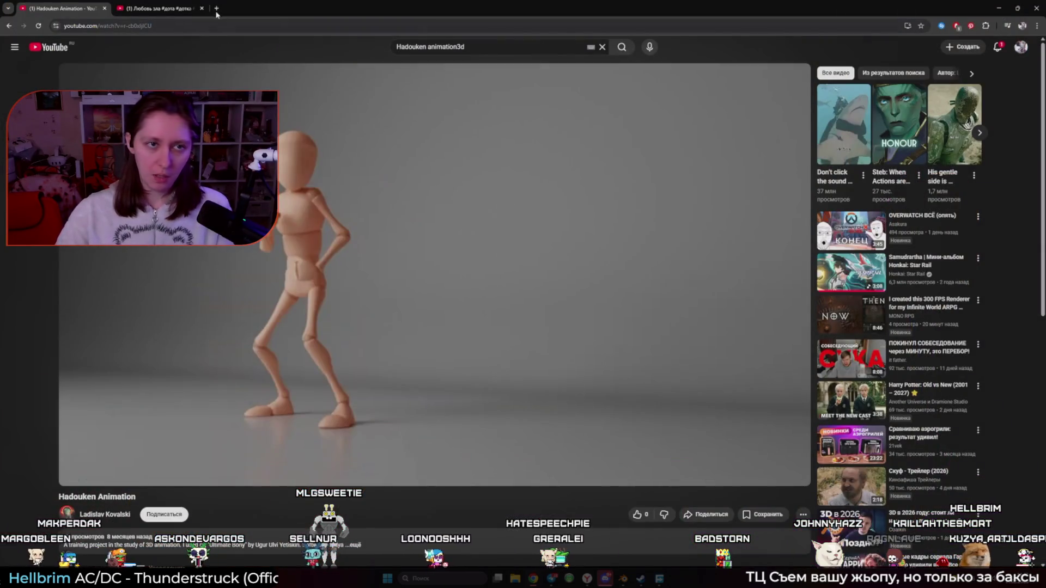
Open chatgpt.com in a new browser tab
left_click(217, 8)
type("chat")
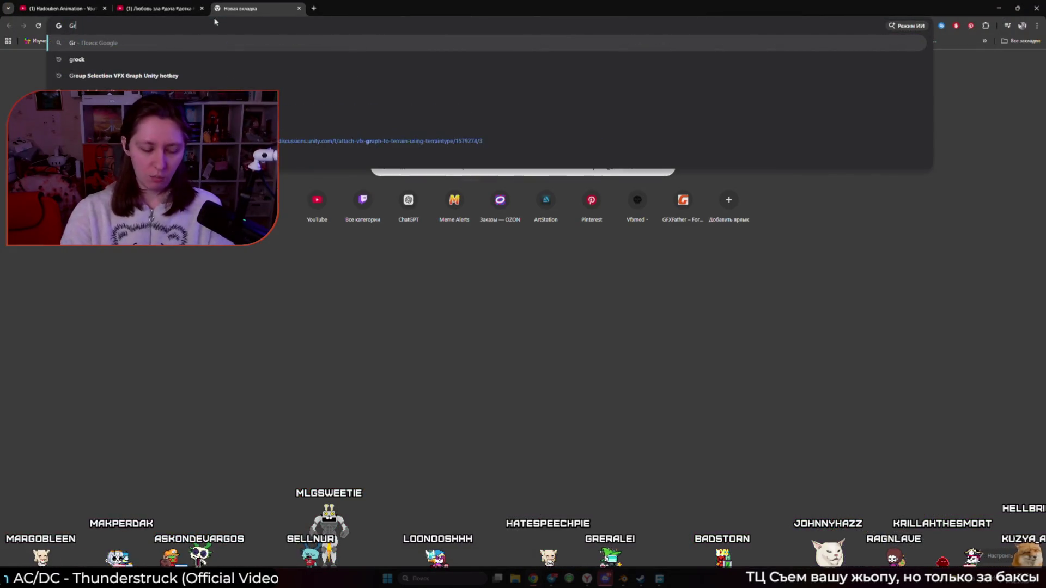
key("Return")
type("почему все ани(мируют в 30 фпс")
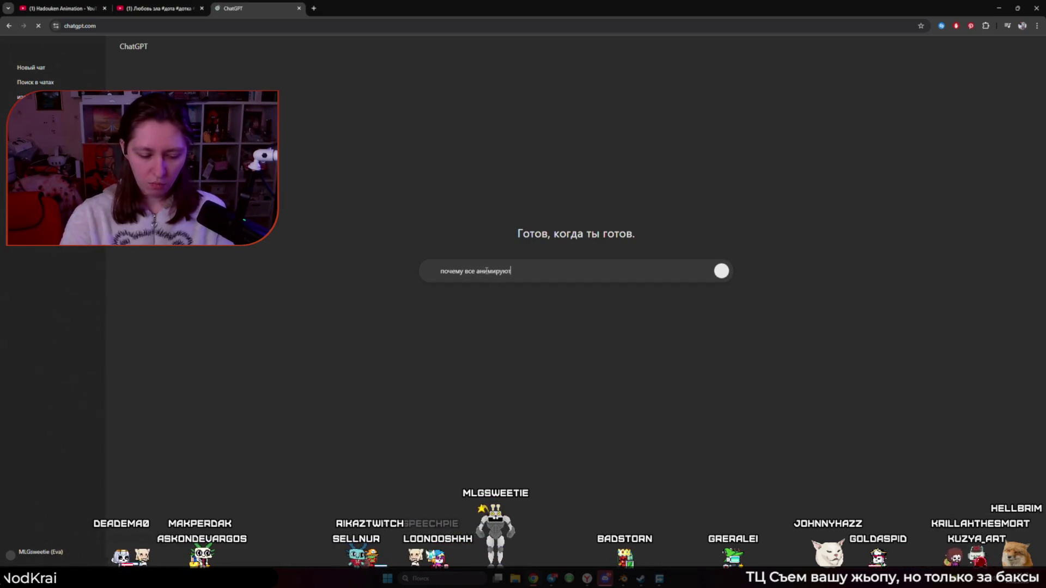
type("?")
Ask ChatGPT why everyone animates at 30 fps, read the games/realtime section, then return to Blender
key("Return")
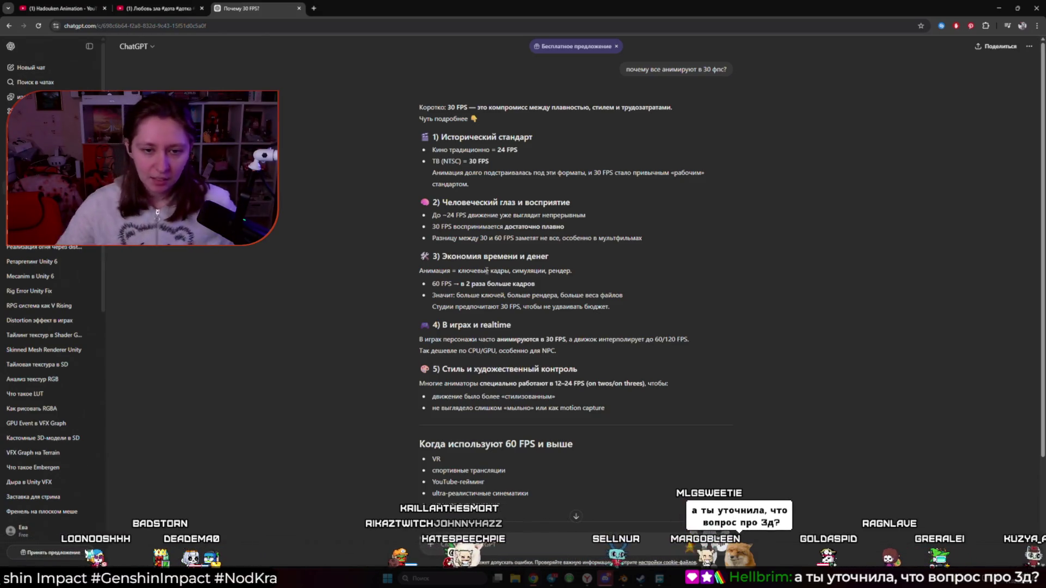
mouse_move(441, 325)
left_mouse_down()
mouse_move(629, 343)
mouse_move(557, 351)
left_mouse_up()
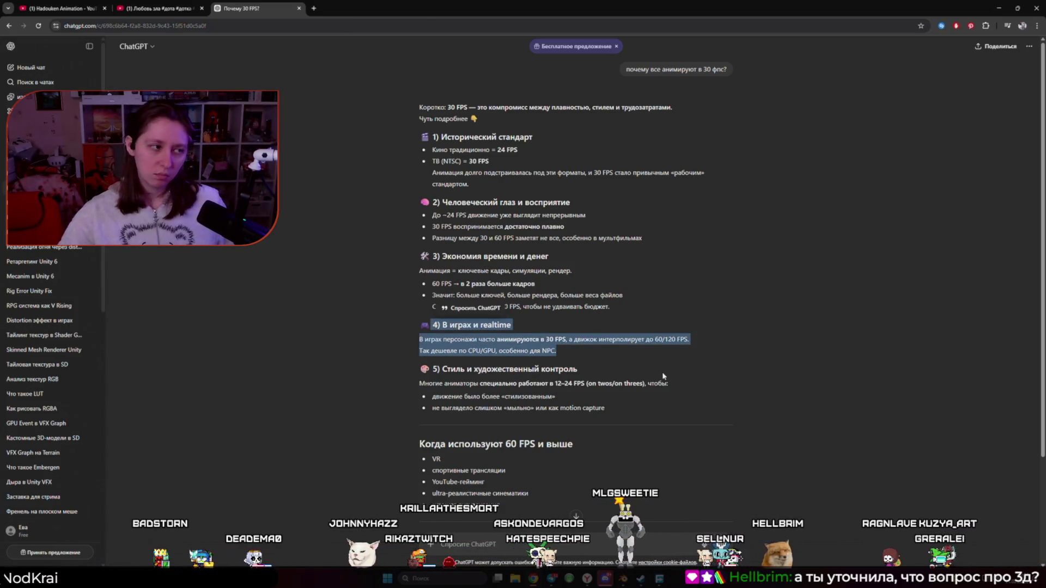
left_click(658, 334)
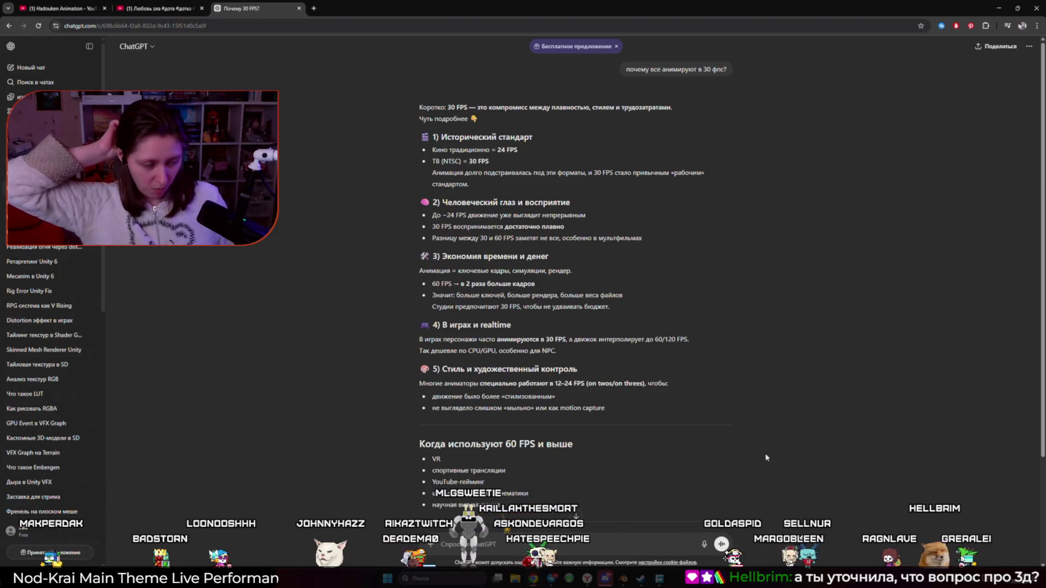
scroll(764, 456, "down", 3)
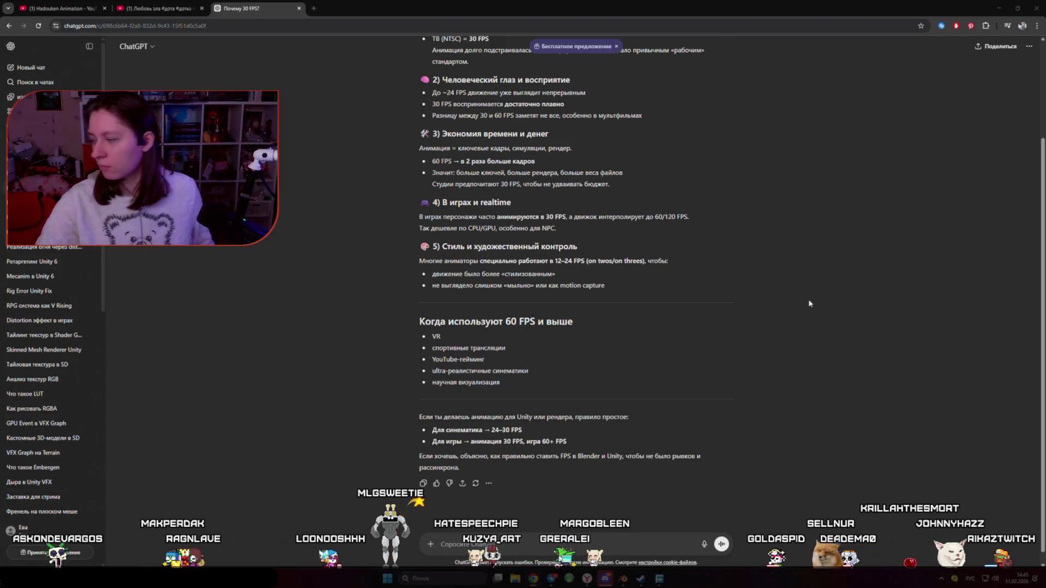
left_click(635, 581)
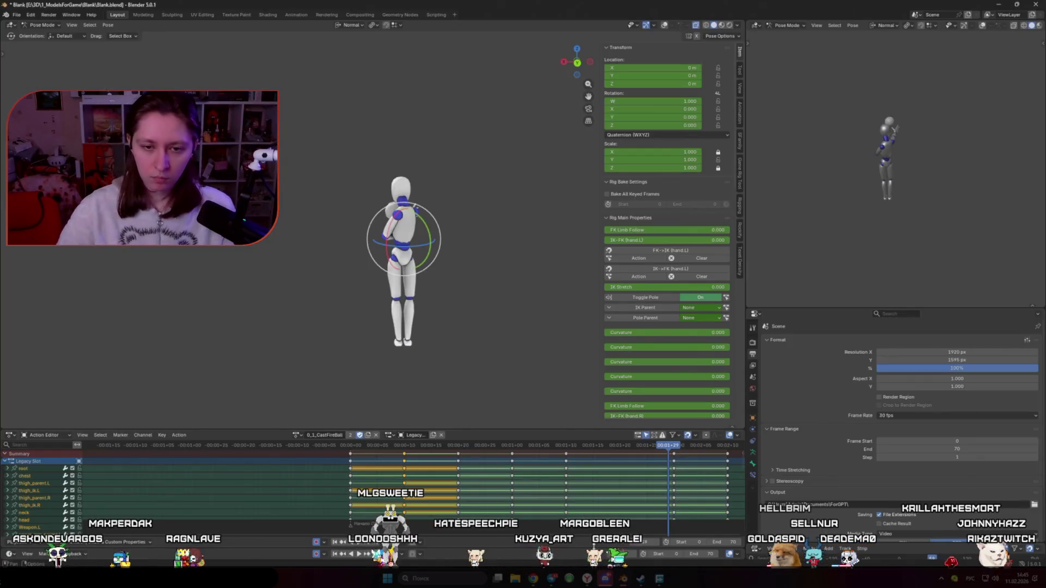
Play the throw from the start twice, scrubbing back between runs
left_click(350, 446)
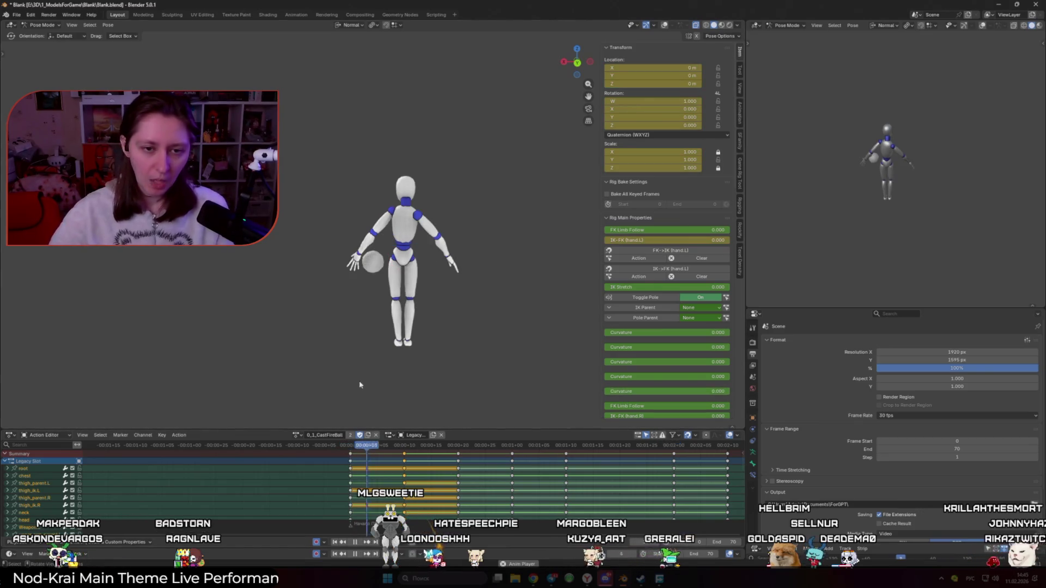
key("space")
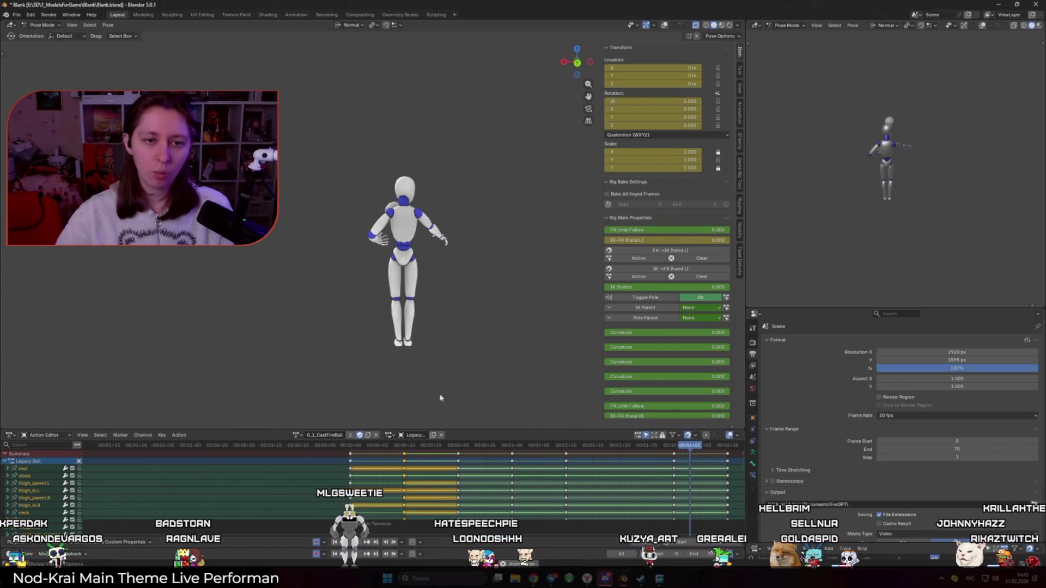
left_click(445, 446)
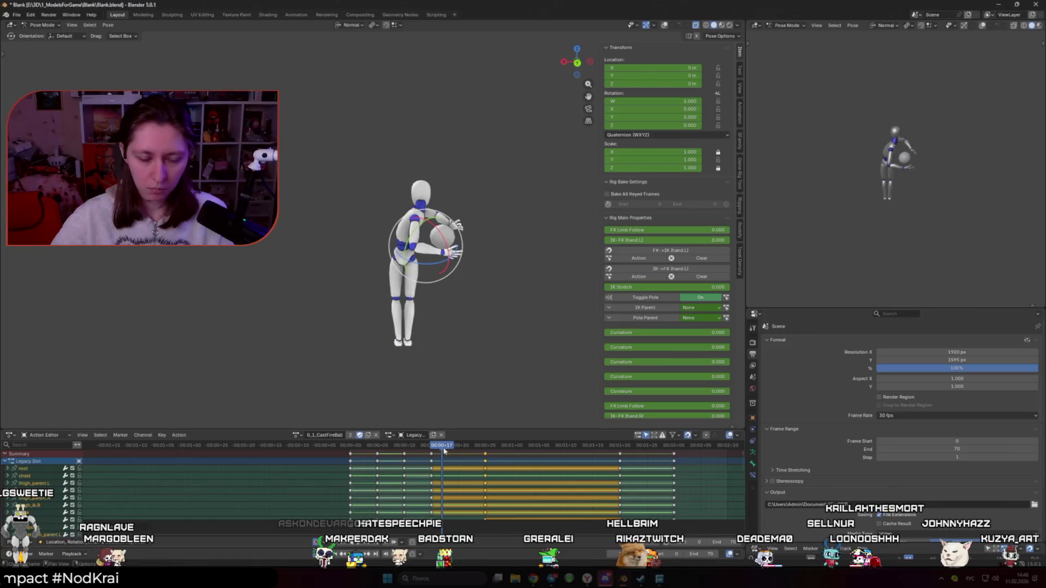
left_click_drag(446, 447, 350, 447)
key("space")
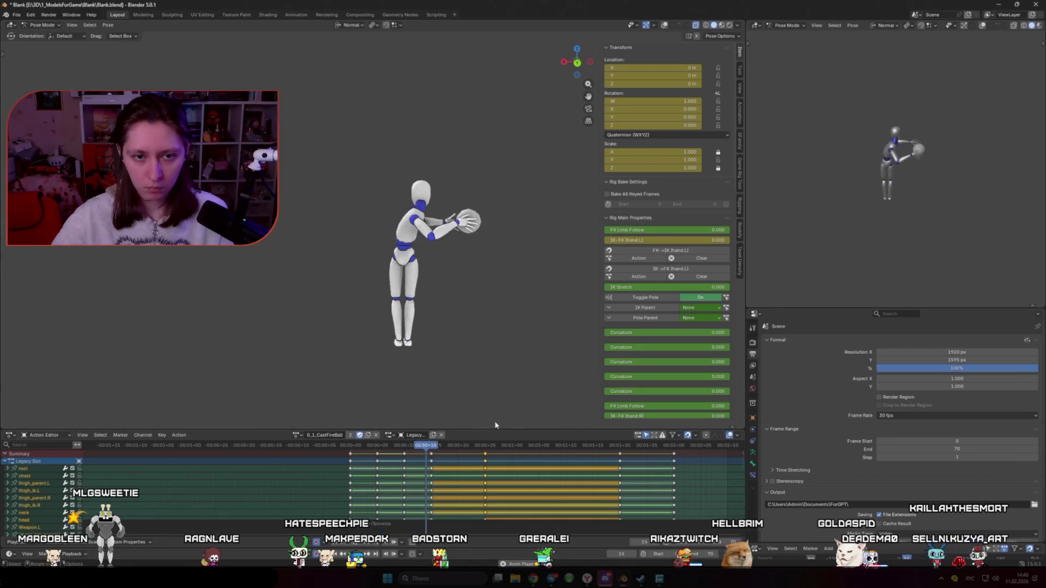
Scrub to frame 44 and back to the arms-forward pose, show the bone controls and select one bone
left_click(496, 446)
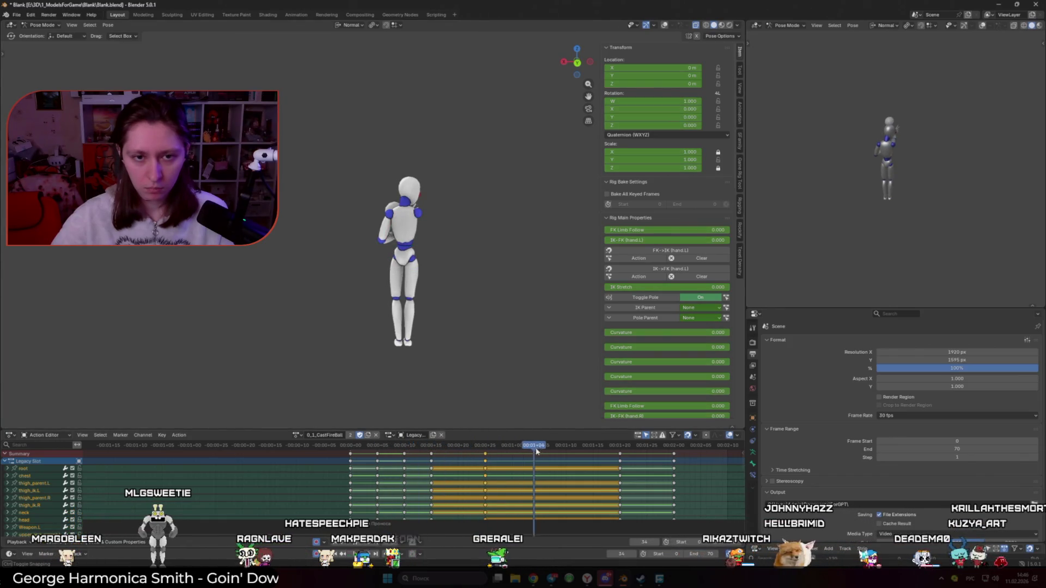
left_click_drag(497, 445, 587, 445)
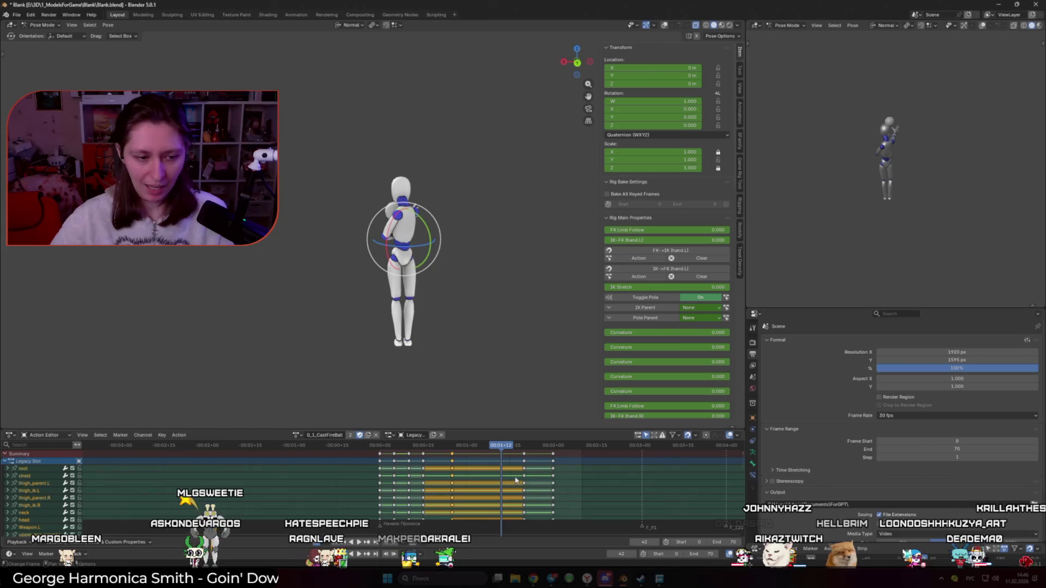
scroll(512, 490, "down", 4)
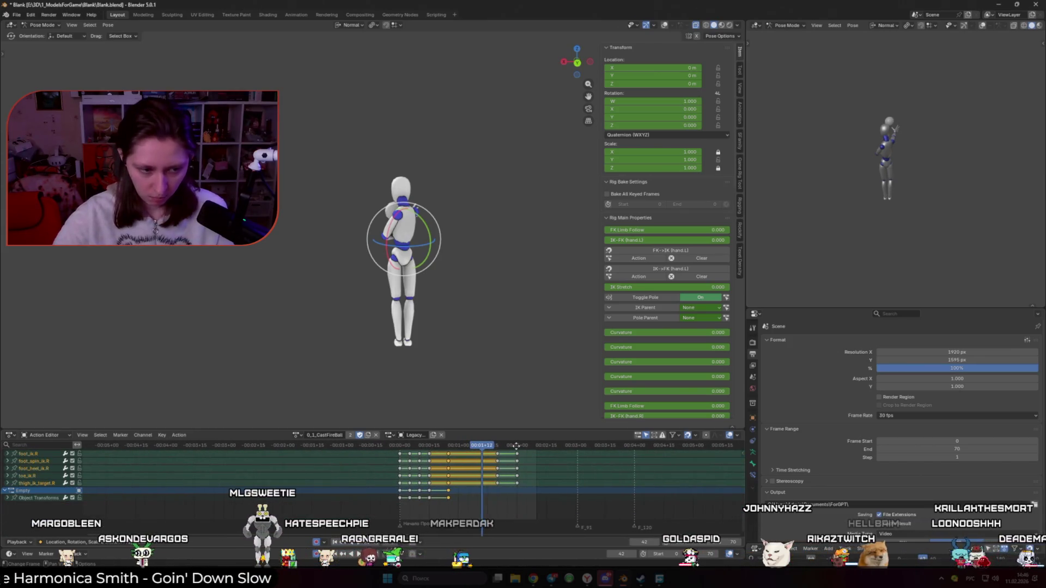
scroll(524, 490, "down", 2)
mouse_move(490, 445)
left_mouse_down()
mouse_move(449, 446)
mouse_move(476, 445)
left_mouse_up()
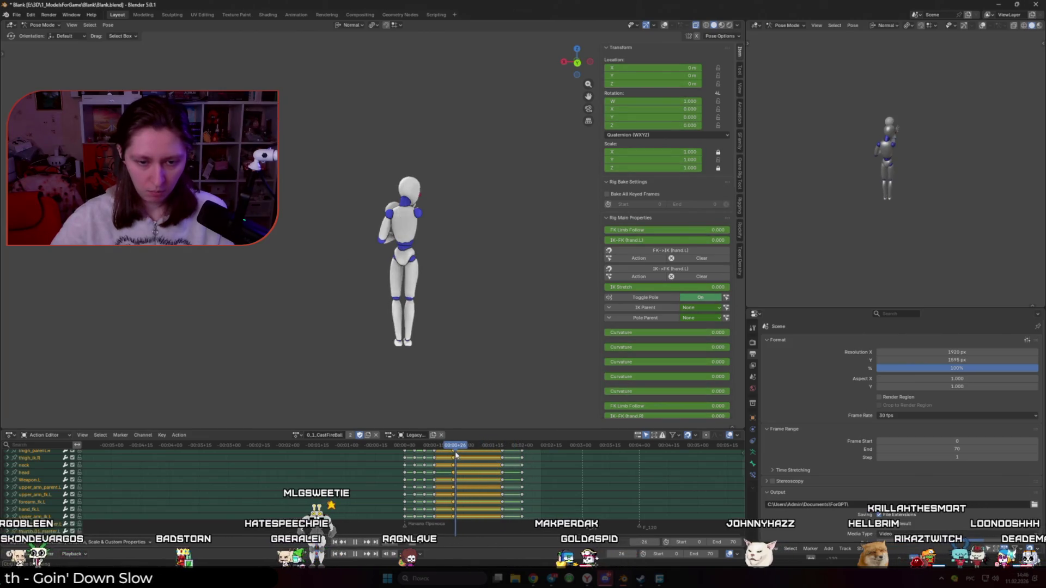
key("alt+shift+z")
scroll(464, 253, "up", 2)
left_click(475, 233)
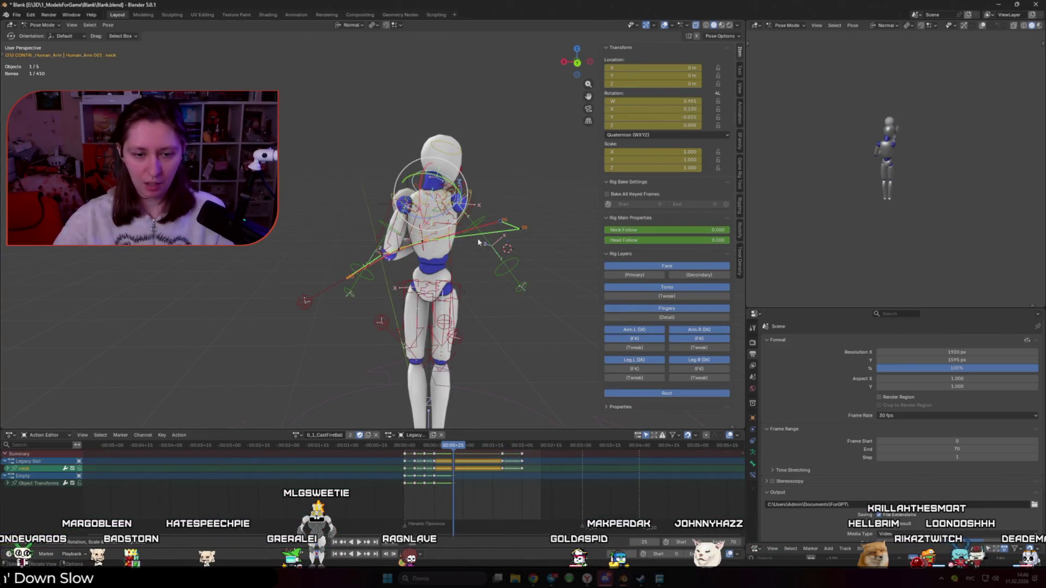
Play the throw in side view and step back and forth a few frames around the release
key("a")
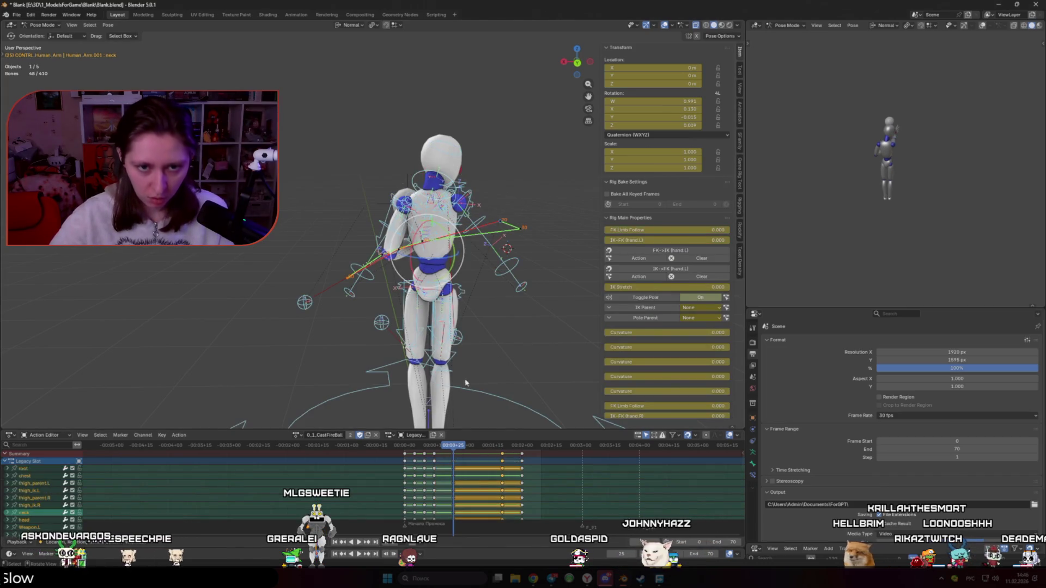
key("alt+shift+z")
key("space")
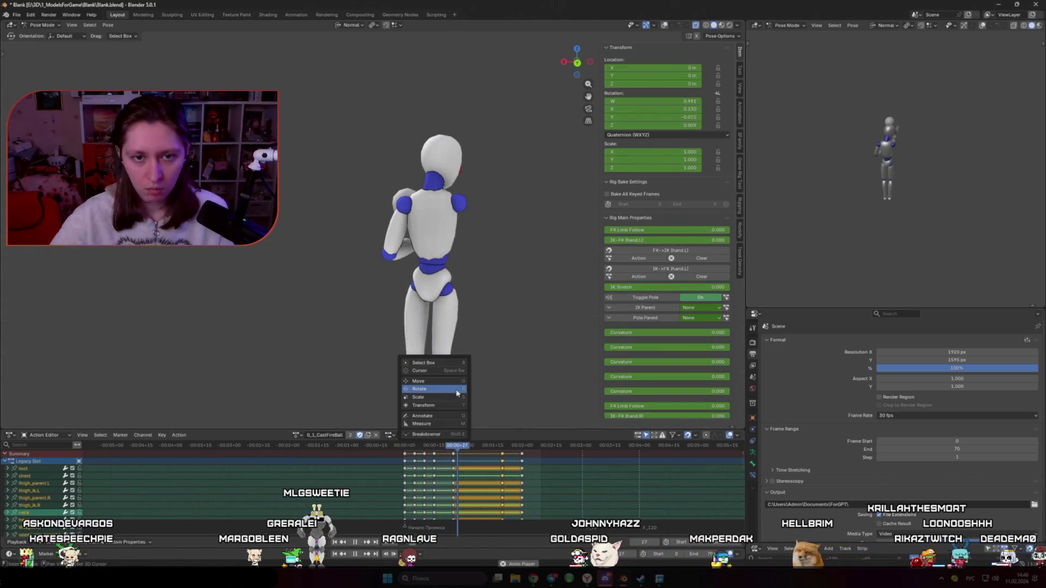
key("KP_3")
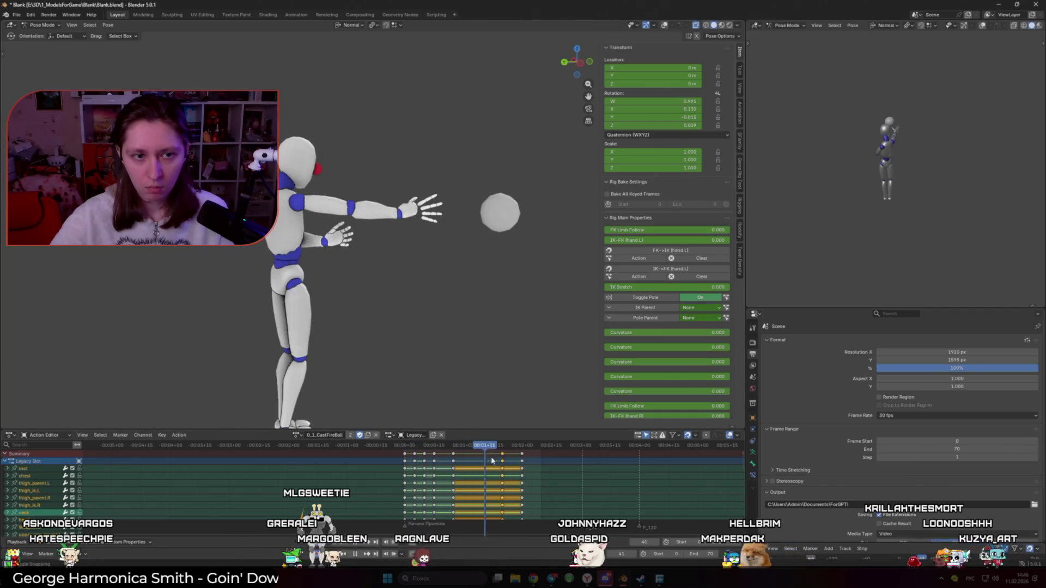
left_click_drag(488, 461, 484, 460)
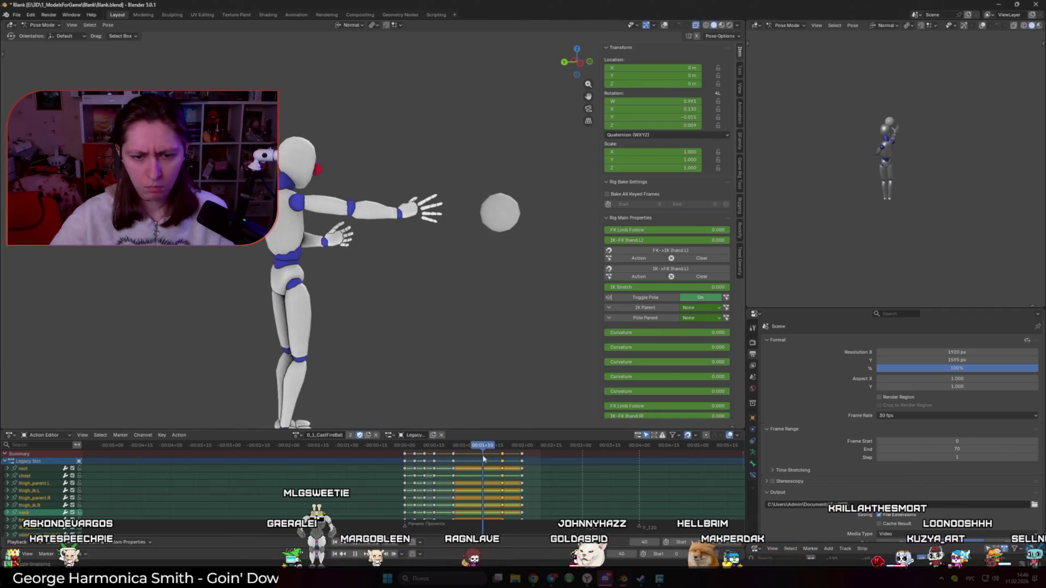
scroll(506, 482, "down", 5, "ctrl")
scroll(523, 490, "down", 4)
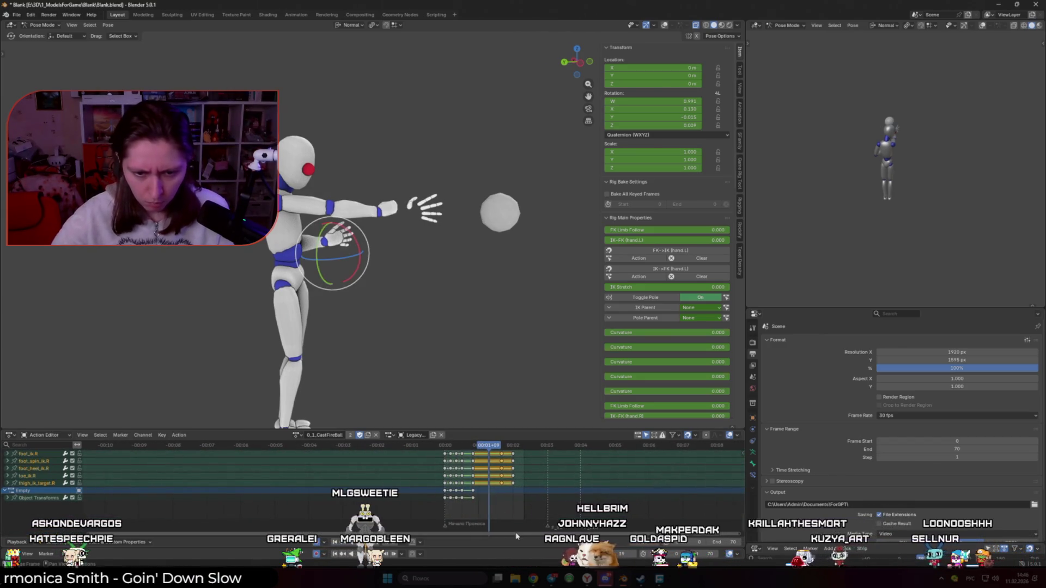
key("Right")
key("Left")
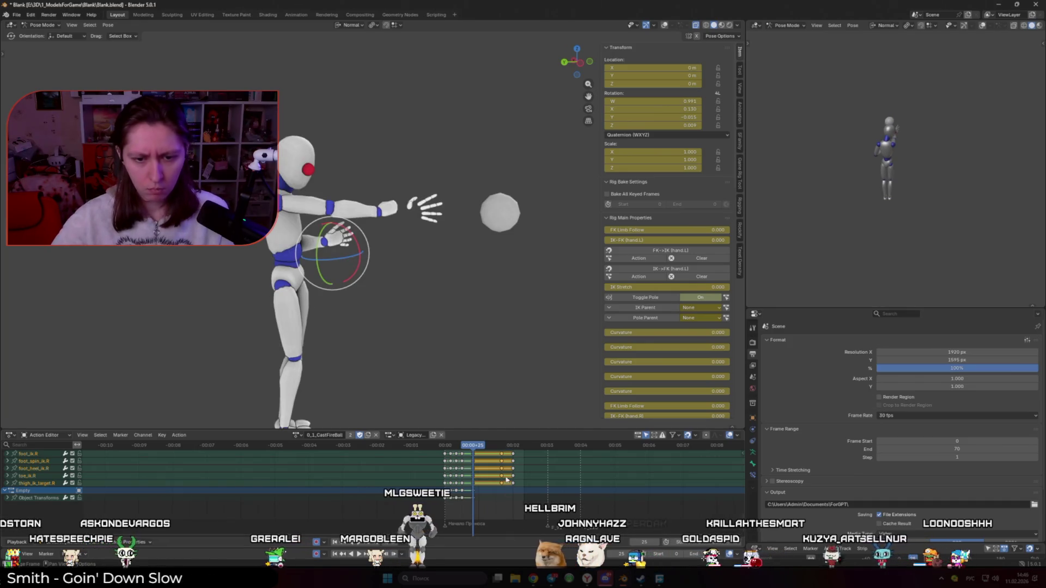
left_click(494, 448)
Select the chest and hip bones, step between key poses, then reselect all bones after setting 60 fps
key("alt+shift+z")
left_click(331, 253)
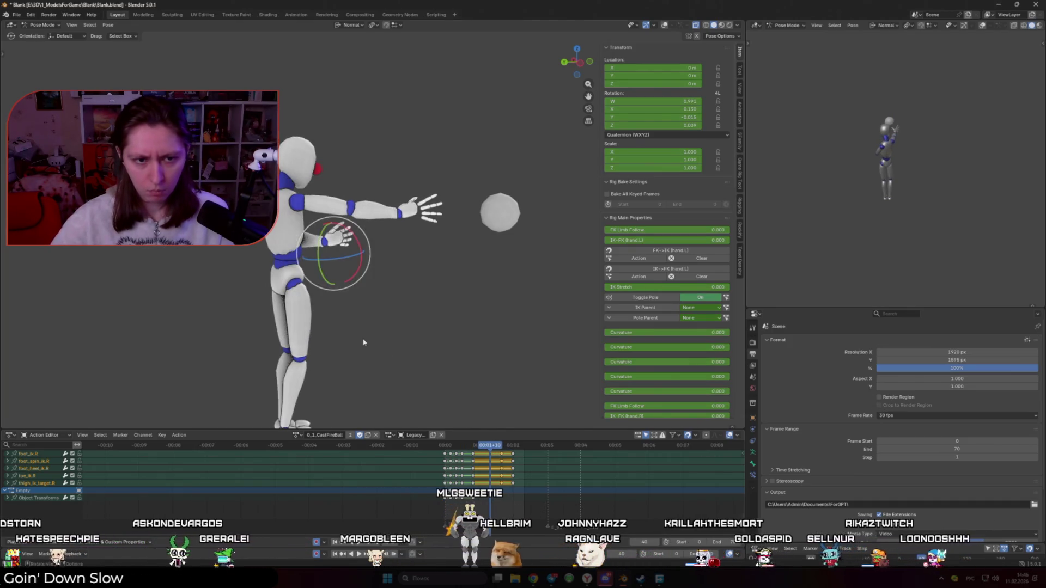
middle_click_drag(368, 246, 445, 337)
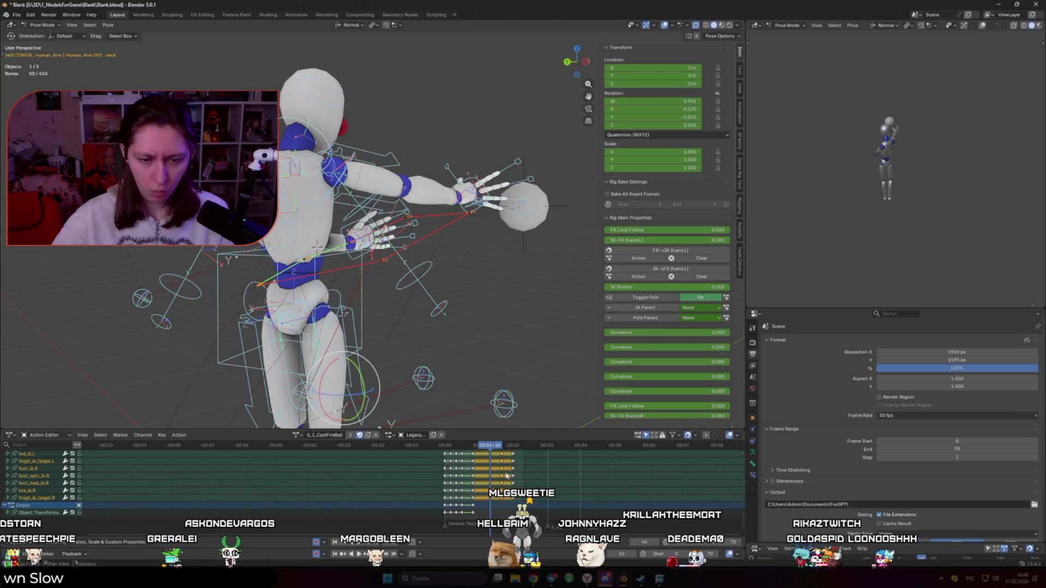
left_click(347, 384, "shift")
scroll(511, 458, "up", 2)
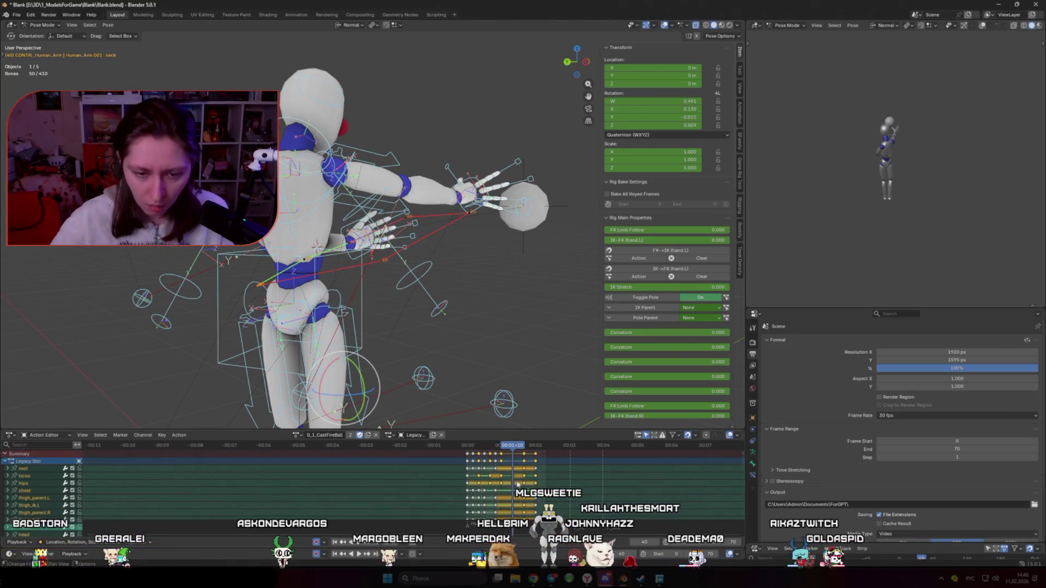
key("Left")
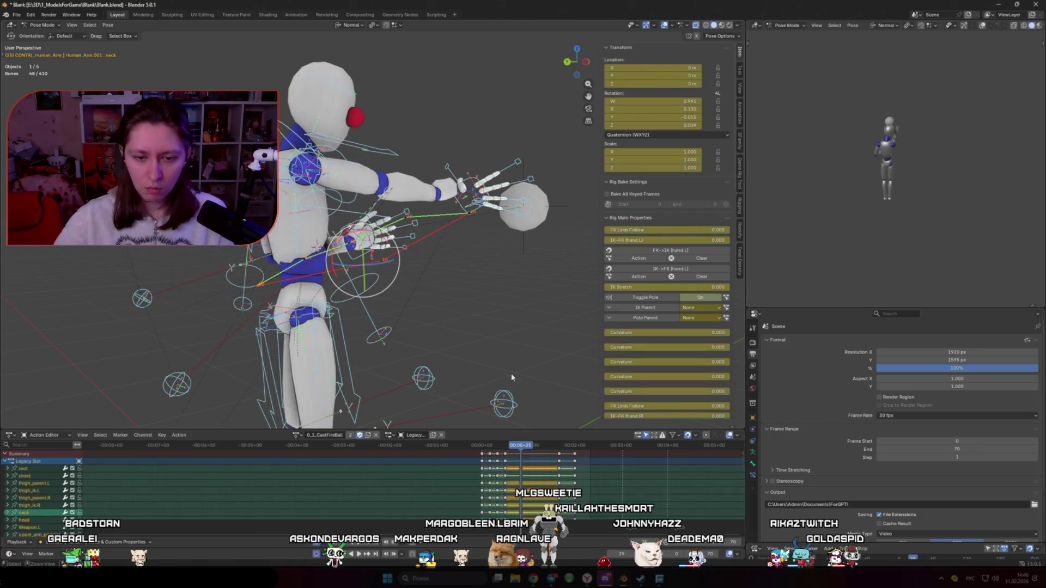
key("Left")
key("Up")
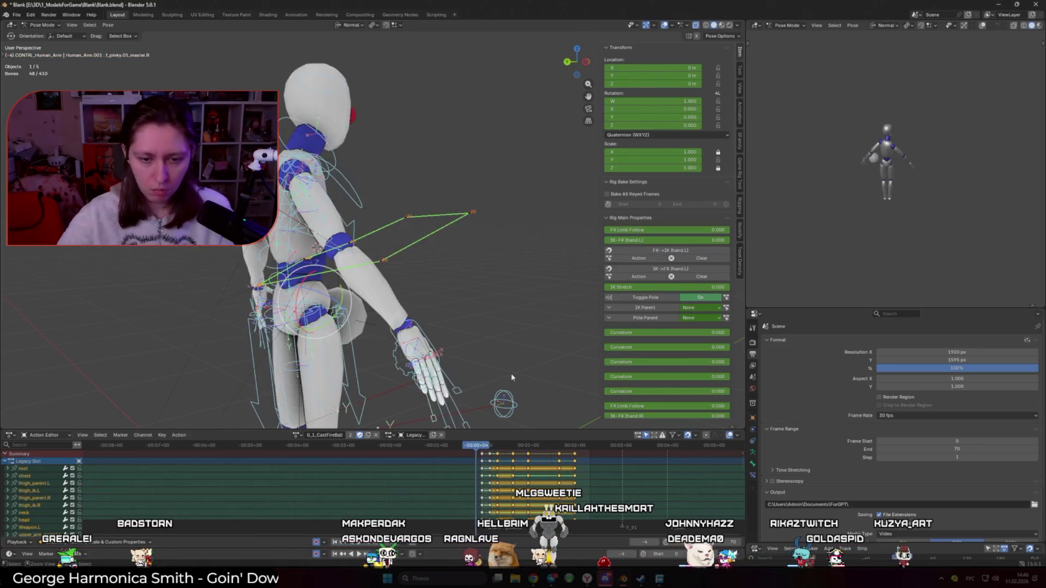
key("Up")
key("Up")
key("alt+a")
key("a")
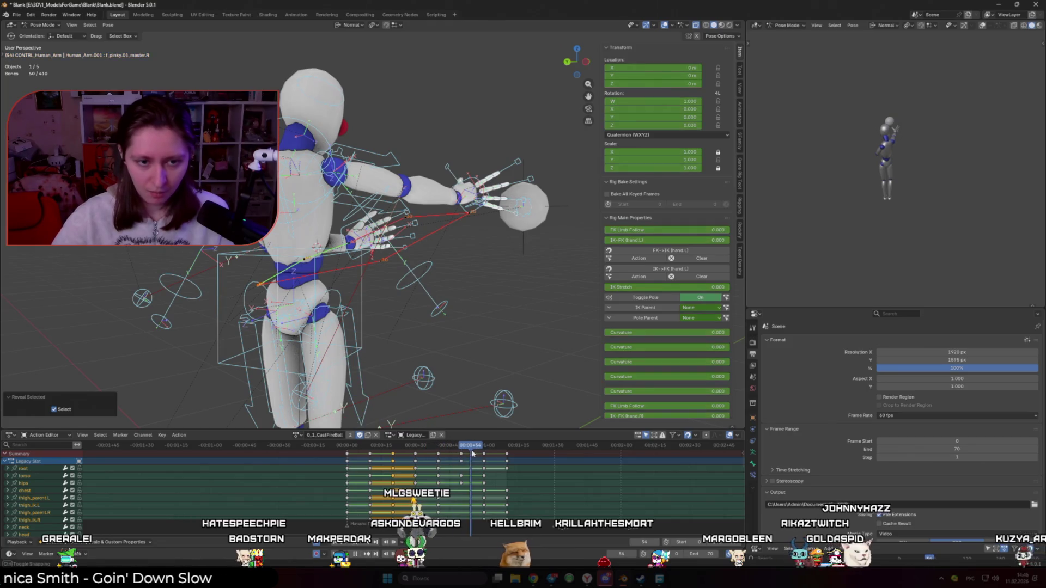
Shift all keyframes from the next key along the timeline and play the retimed throw
key("Up")
key("g")
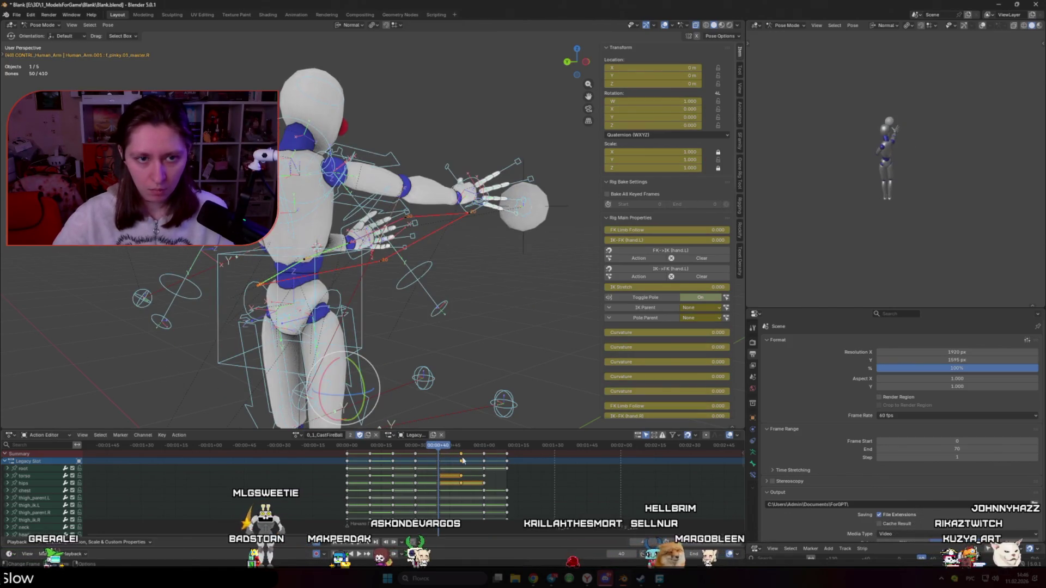
left_click(438, 458)
key("space")
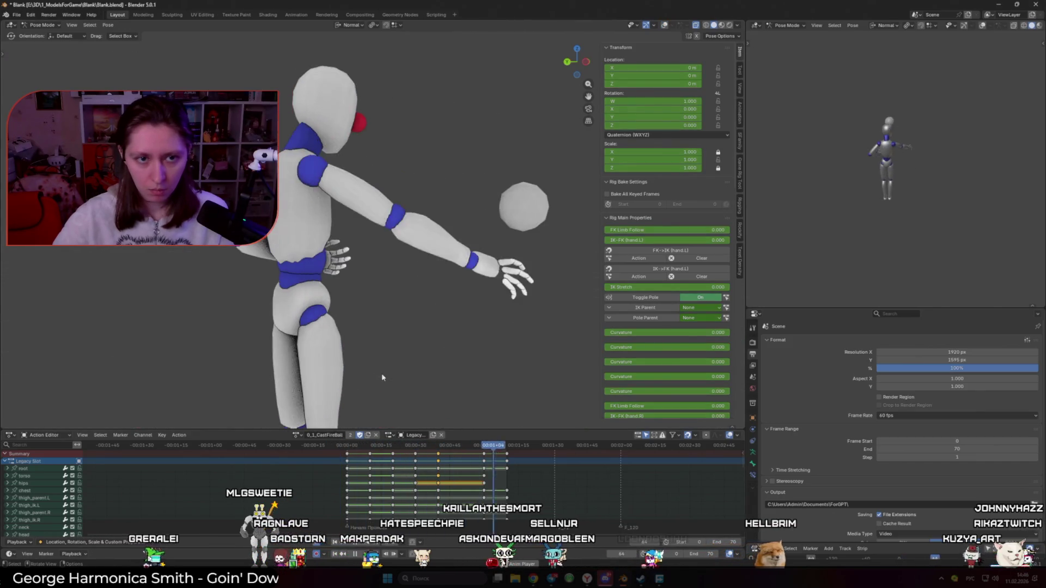
key("alt+shift+z")
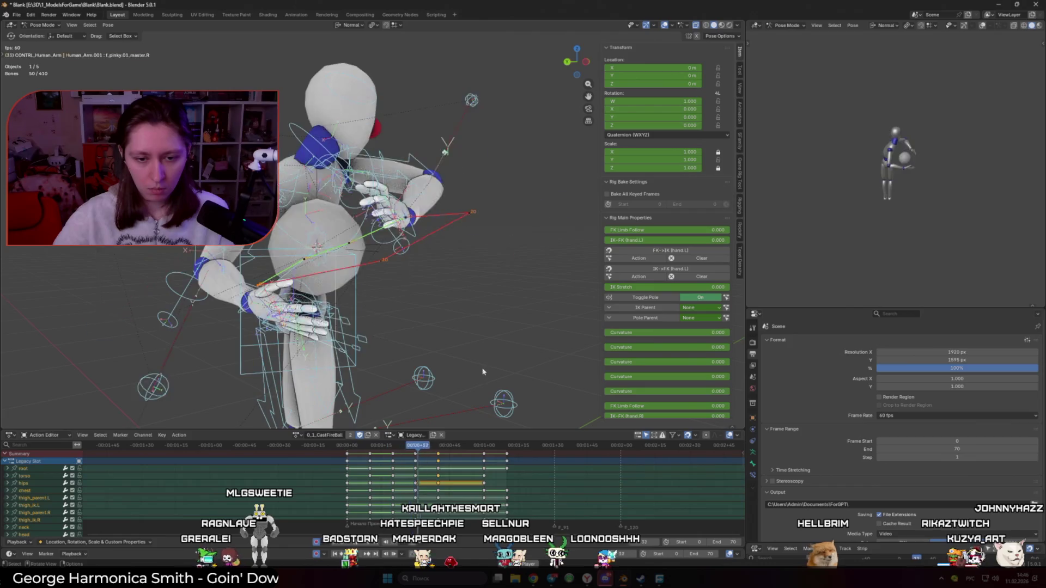
Adjust the keyframe offset again and check the pose on a nearby frame
key("space")
key("g")
left_click(492, 478)
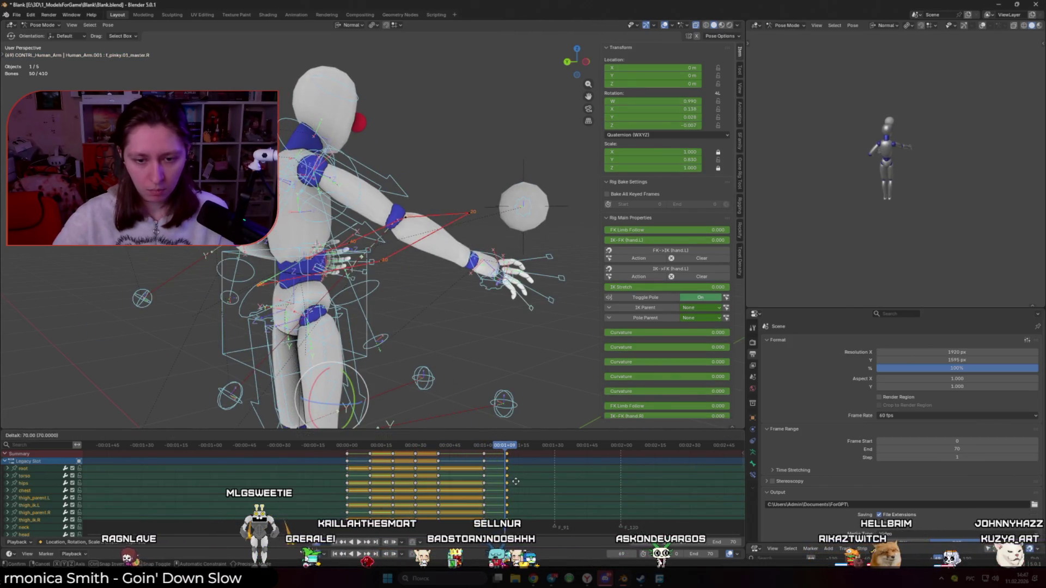
left_click(516, 447)
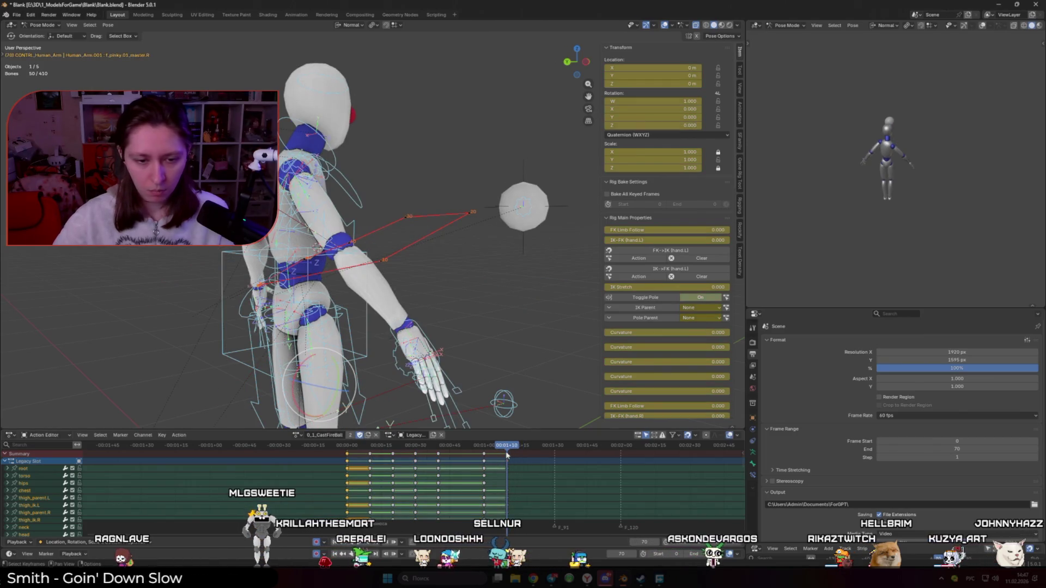
Select all throw keyframes, move them once more and play back to verify the 60 fps timing
key("a")
key("g")
left_click(542, 491)
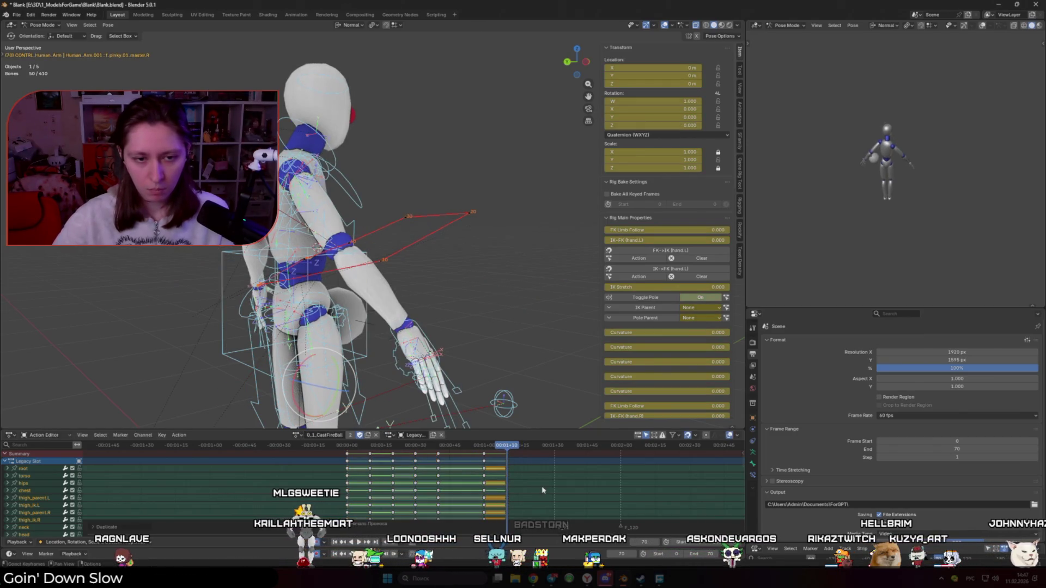
key("space")
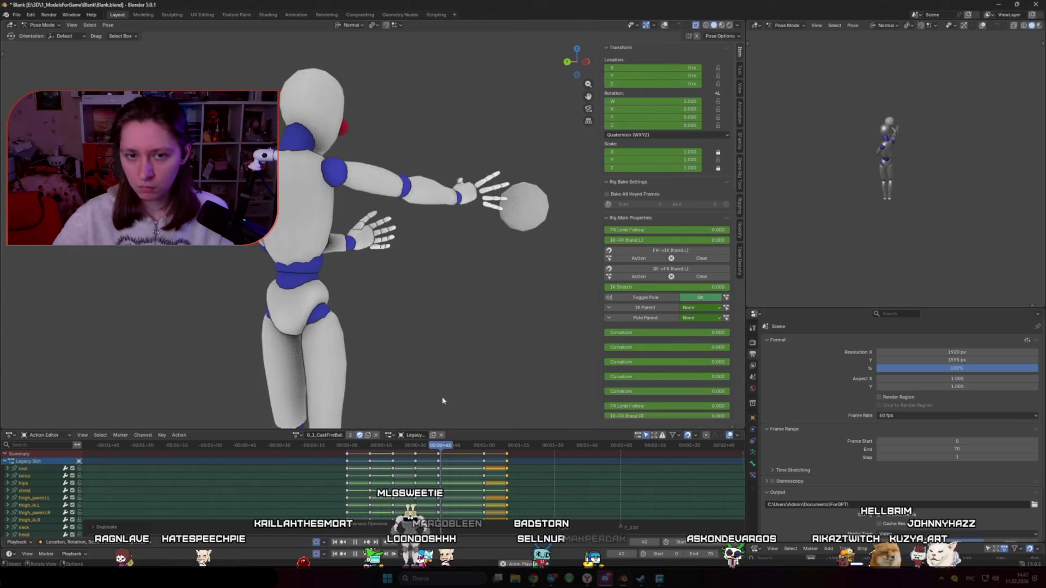
key("space")
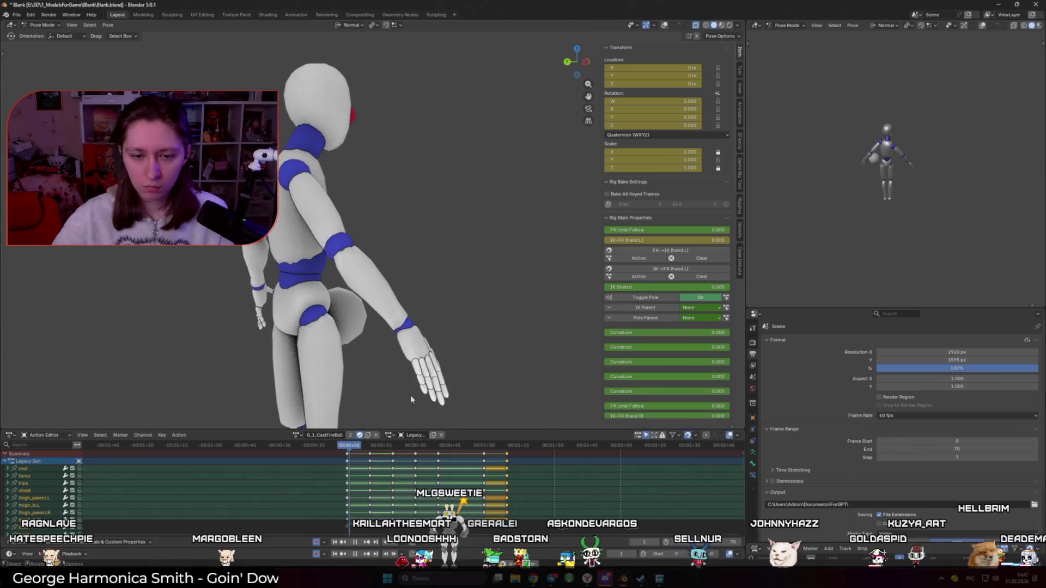
scroll(359, 451, "up", 3)
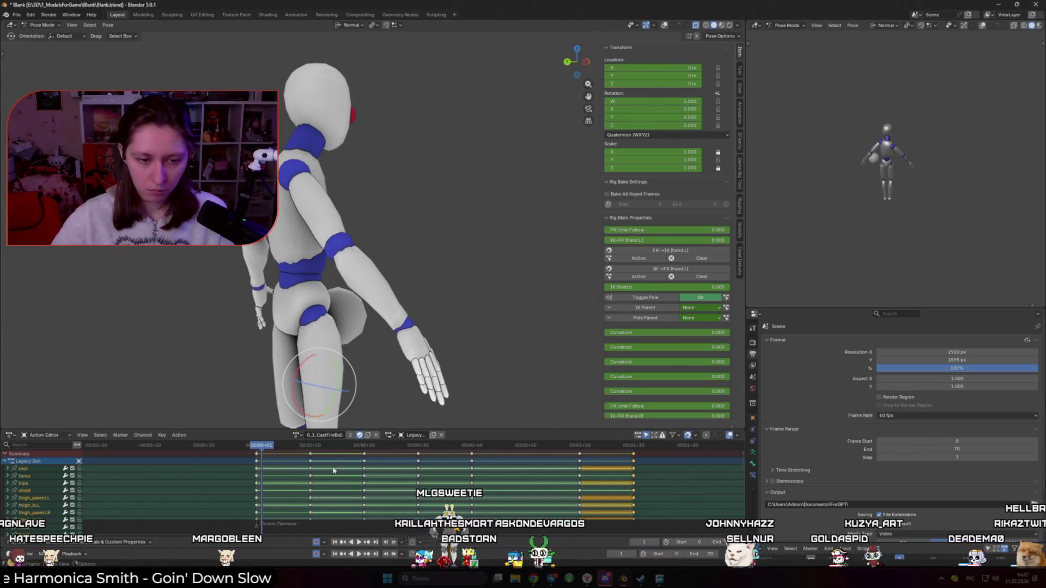
Move a selected keyframe column nine frames earlier and play back to review the timing
key("g")
mouse_move(393, 472)
left_mouse_down()
mouse_move(346, 452)
mouse_move(385, 466)
left_mouse_up()
key("space")
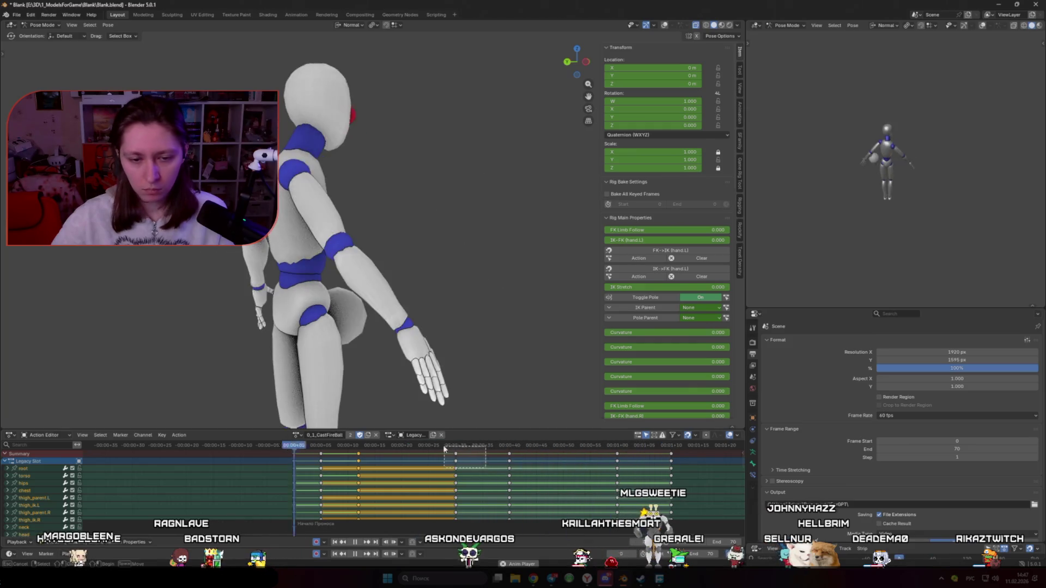
key("g")
left_click(426, 484)
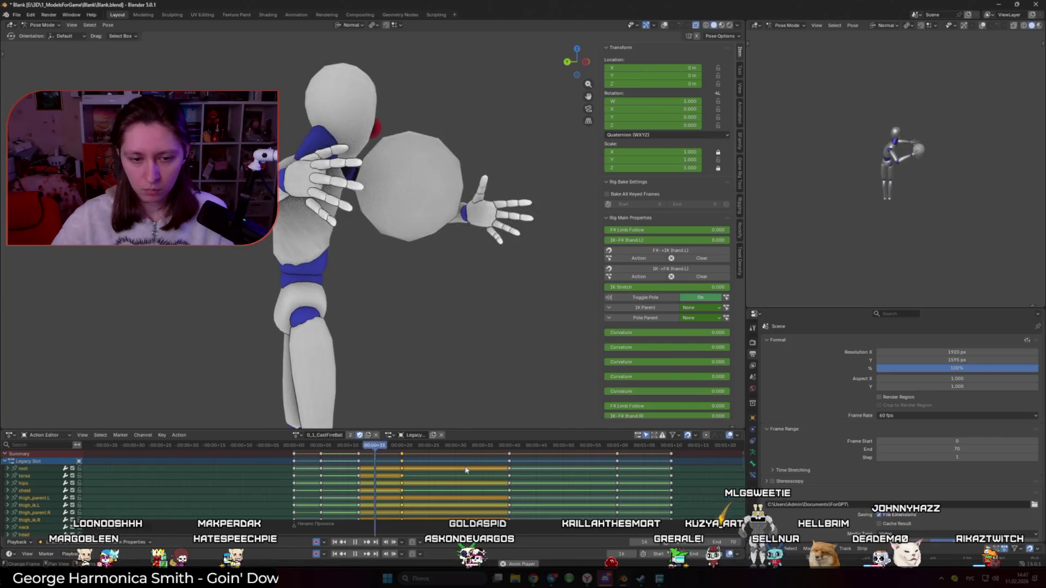
Shift the later keyframe groups earlier so the throw ends sooner, then switch to ChatGPT
left_click_drag(496, 451, 511, 462)
key("g")
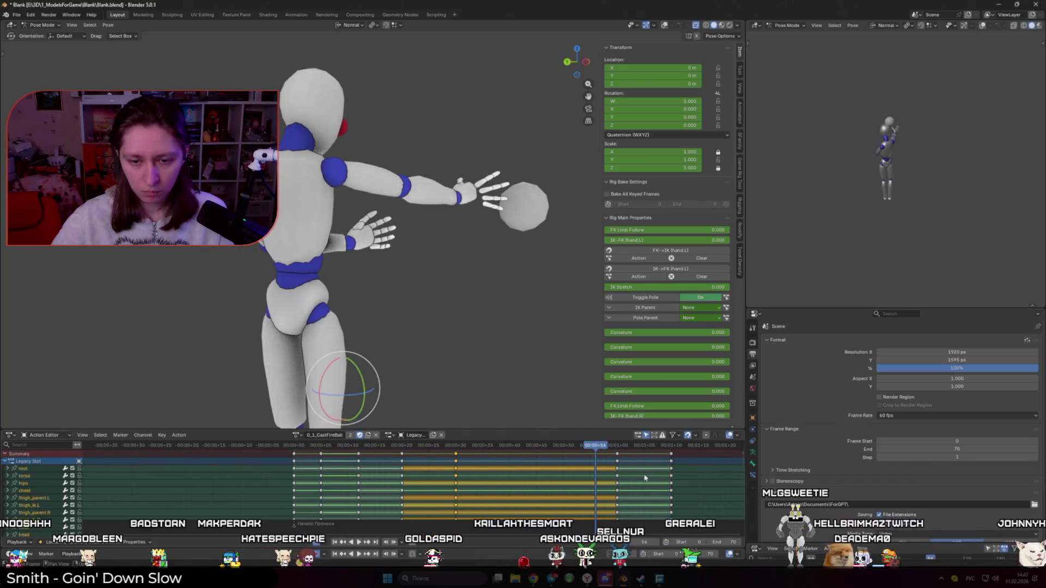
left_click_drag(589, 447, 564, 458)
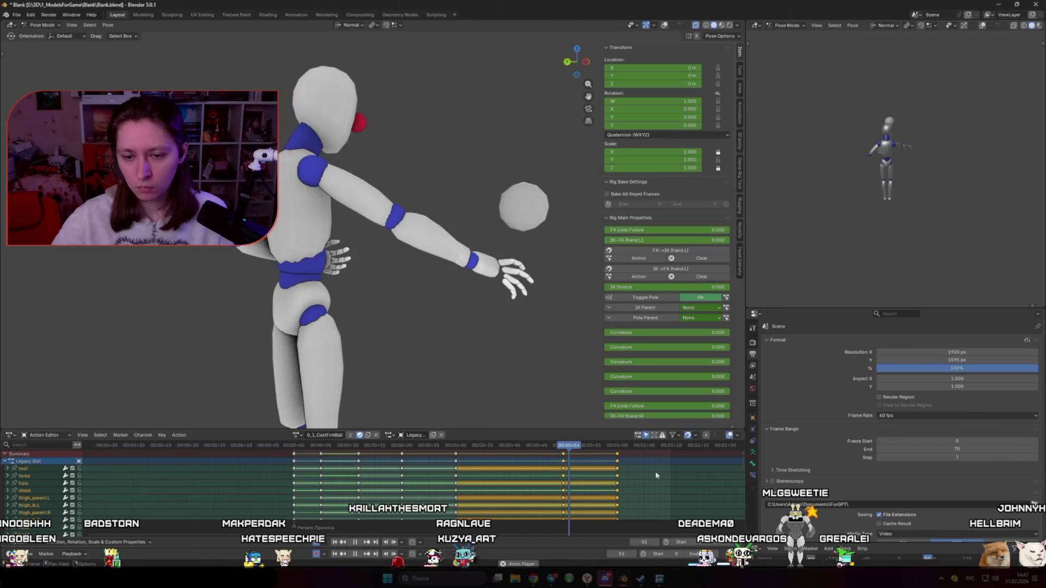
left_click_drag(605, 454, 654, 473)
key("g")
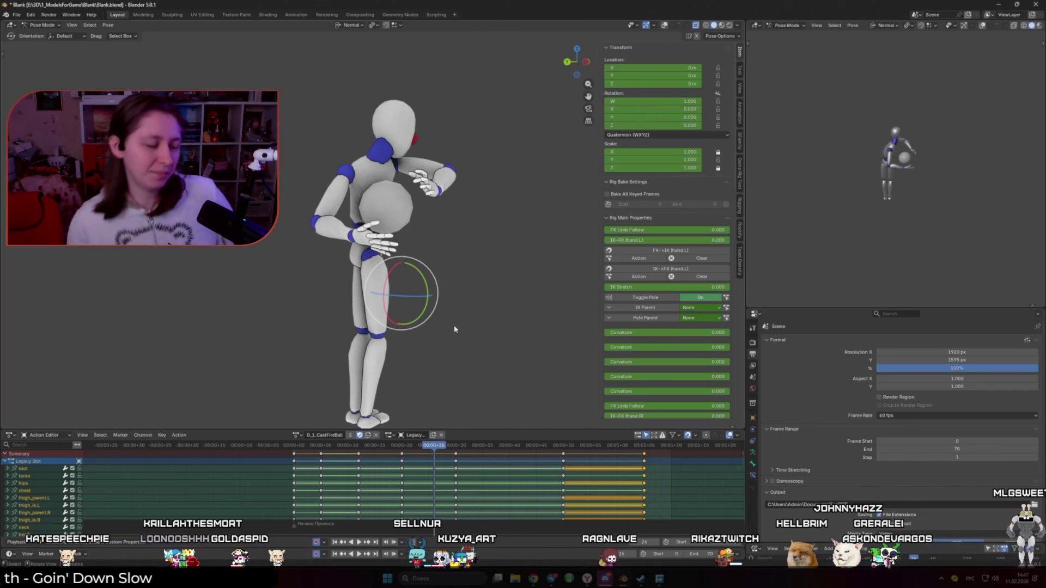
left_click(535, 529)
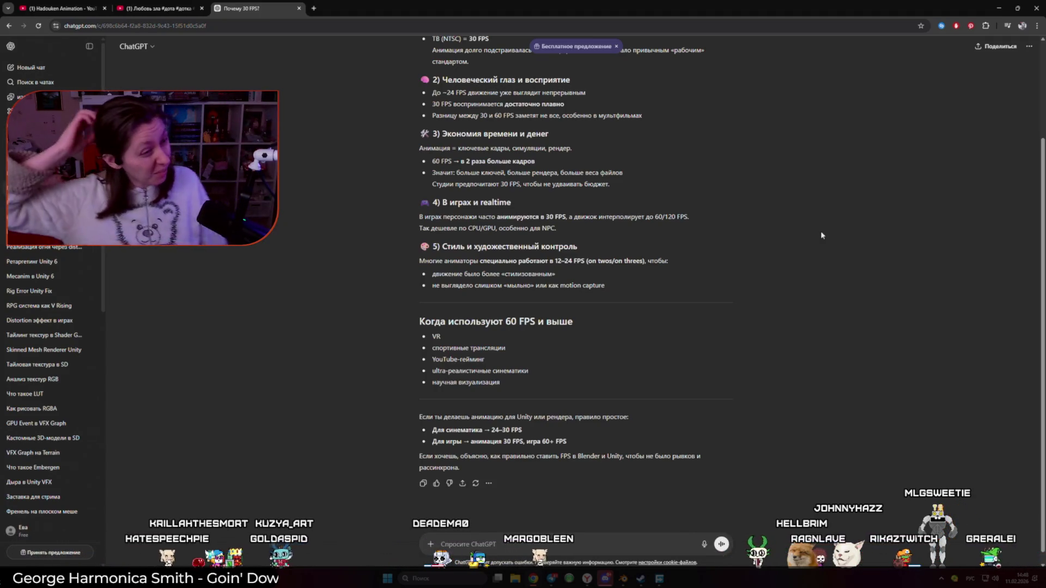
Start a new ChatGPT chat, reopen the 'Почему 30 FPS' conversation, and return to Blender
left_click(1030, 46)
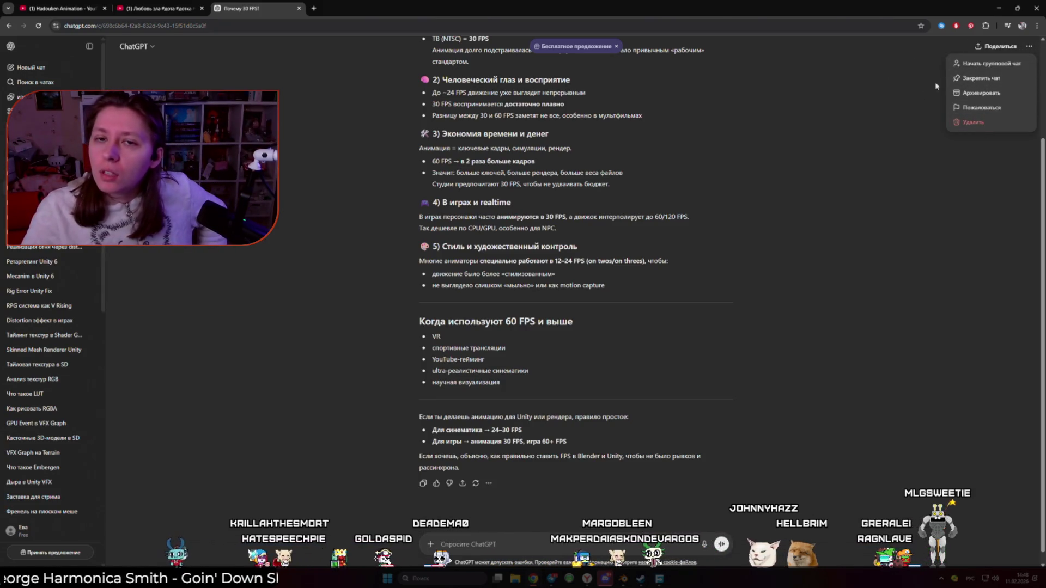
left_click(886, 117)
left_click(14, 46)
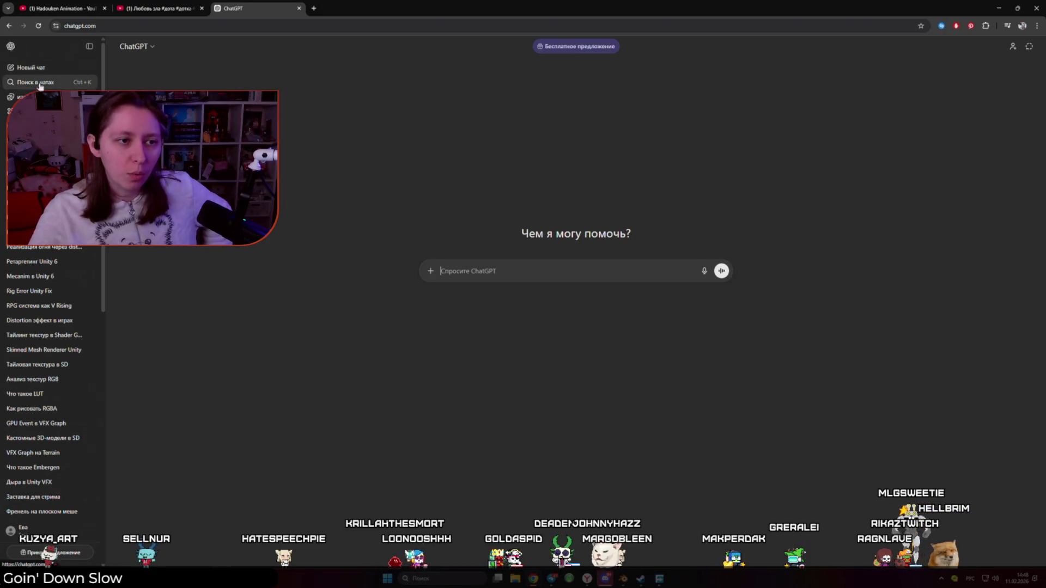
left_click(133, 210)
key("alt+Tab")
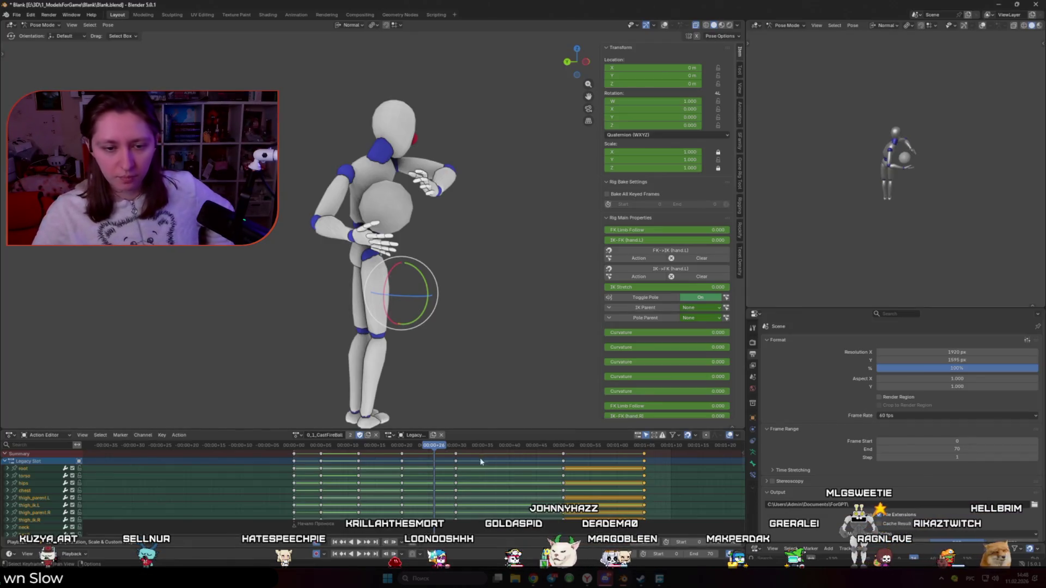
Play and scrub the throw animation to inspect the release poses
key("space")
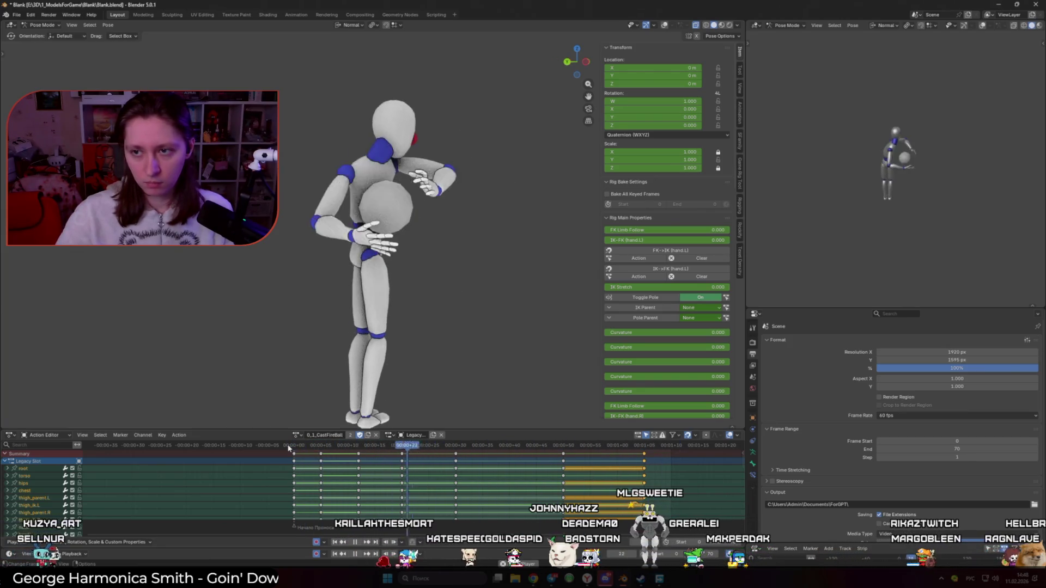
key("space")
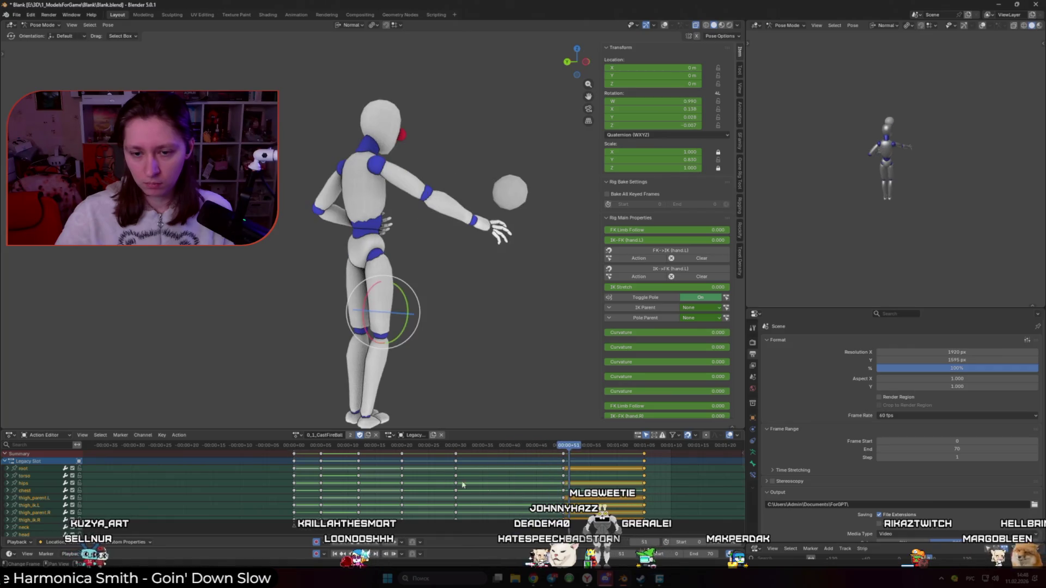
left_click_drag(570, 449, 564, 448)
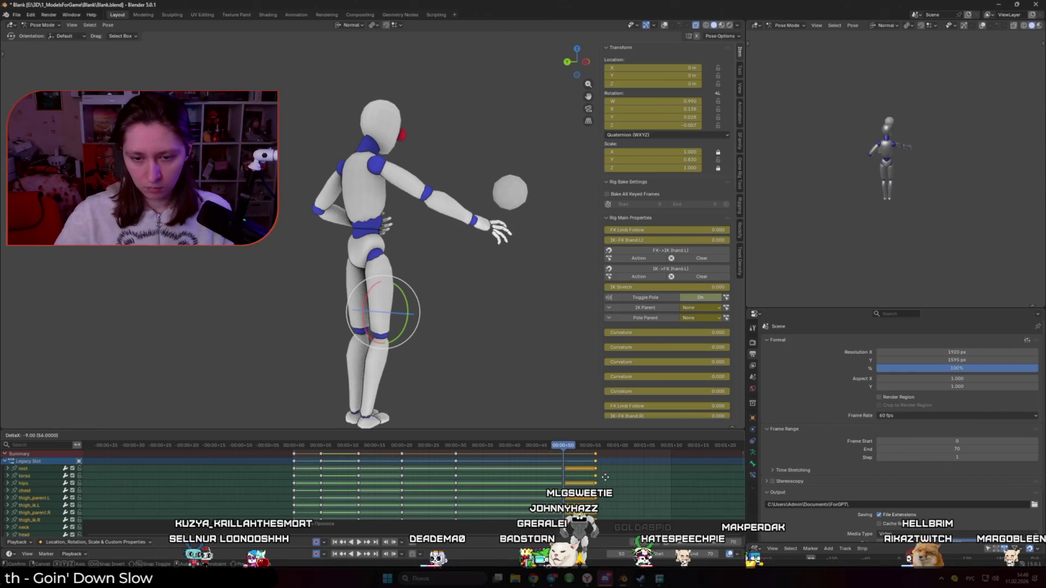
left_click_drag(458, 447, 425, 446)
key("space")
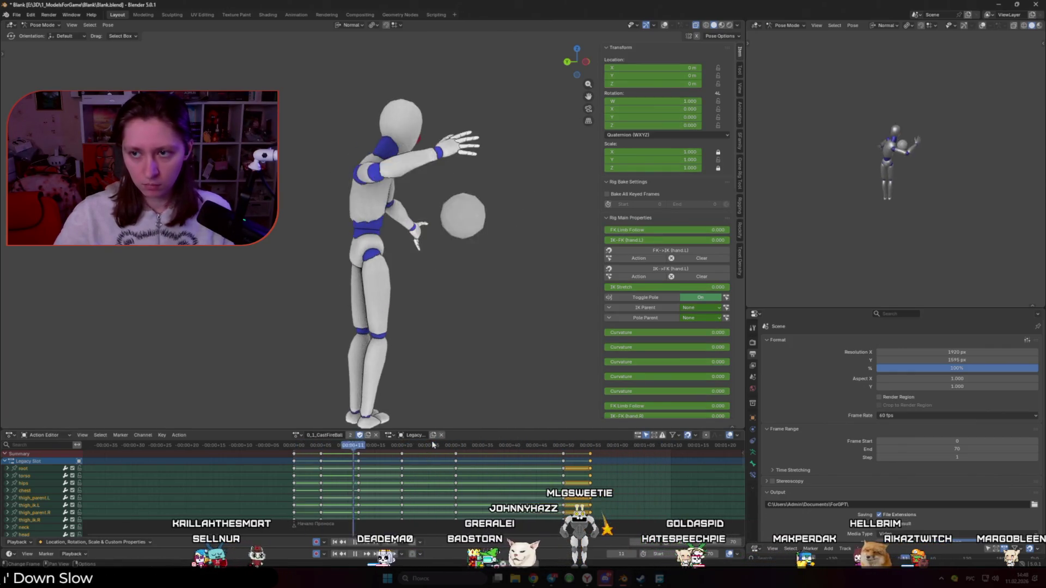
key("space")
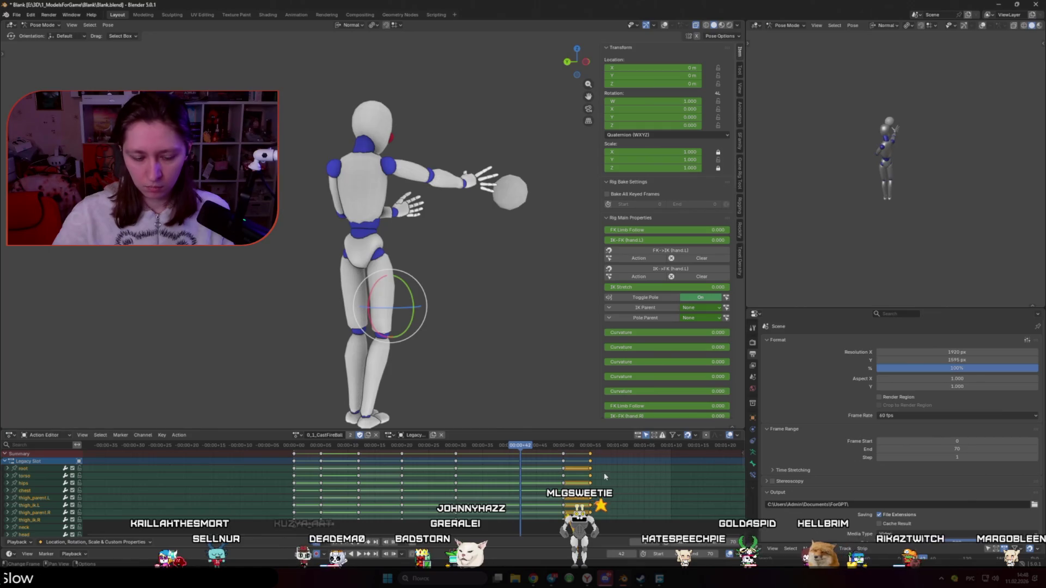
key("space")
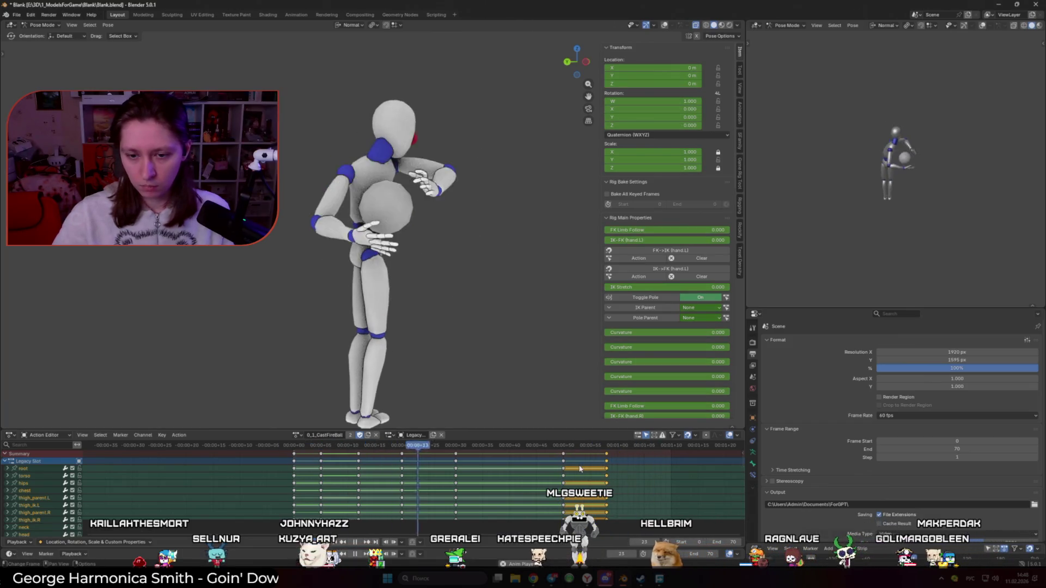
Shift the selected keyframes one frame later and select the final throw keyframes
key("g")
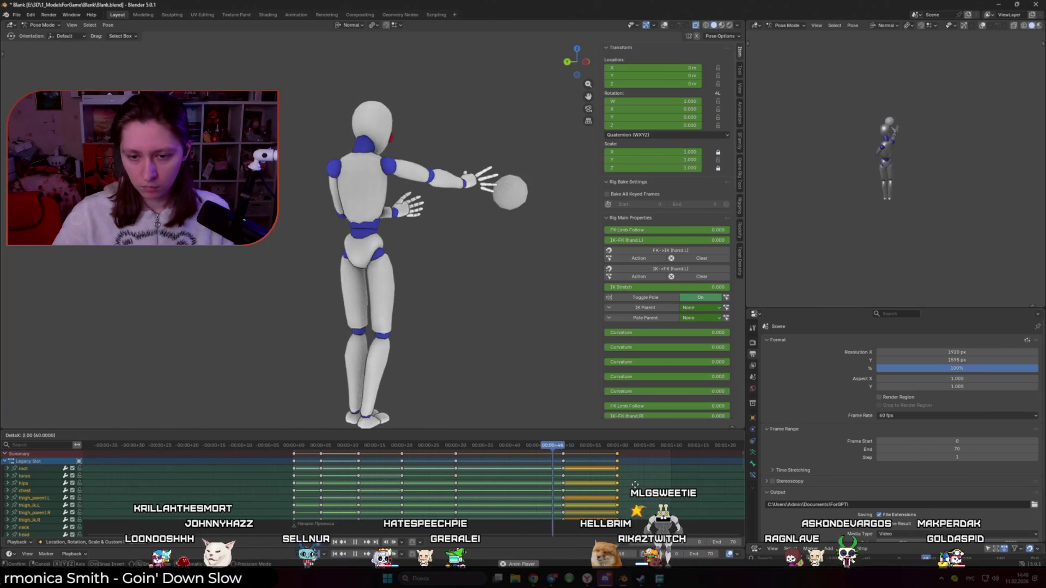
left_click(635, 485)
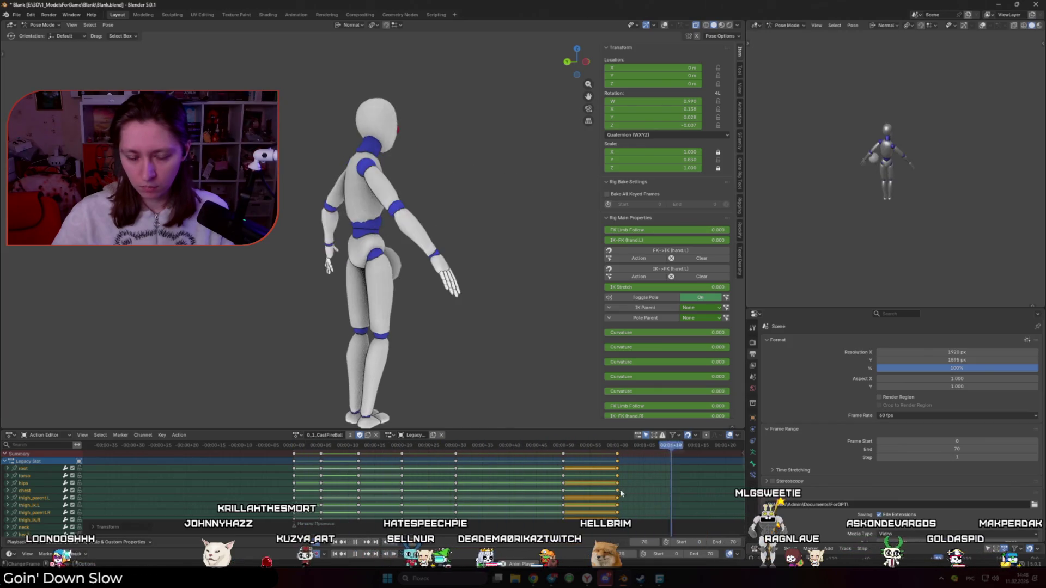
left_click_drag(655, 485, 544, 448)
Move the final keyframes two frames earlier, then five later, scrubbing to check the wind-up
key("g")
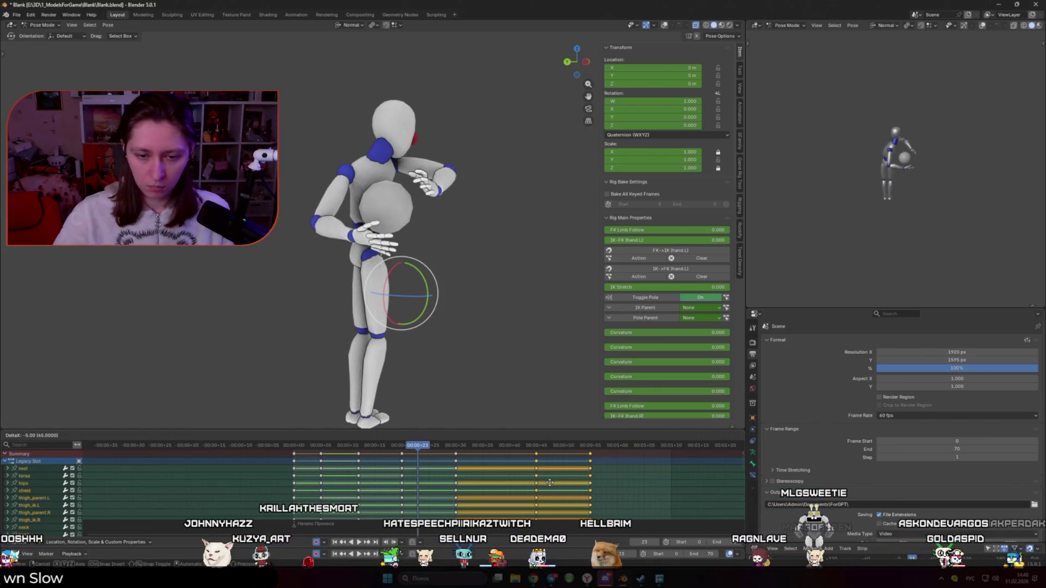
left_click(551, 483)
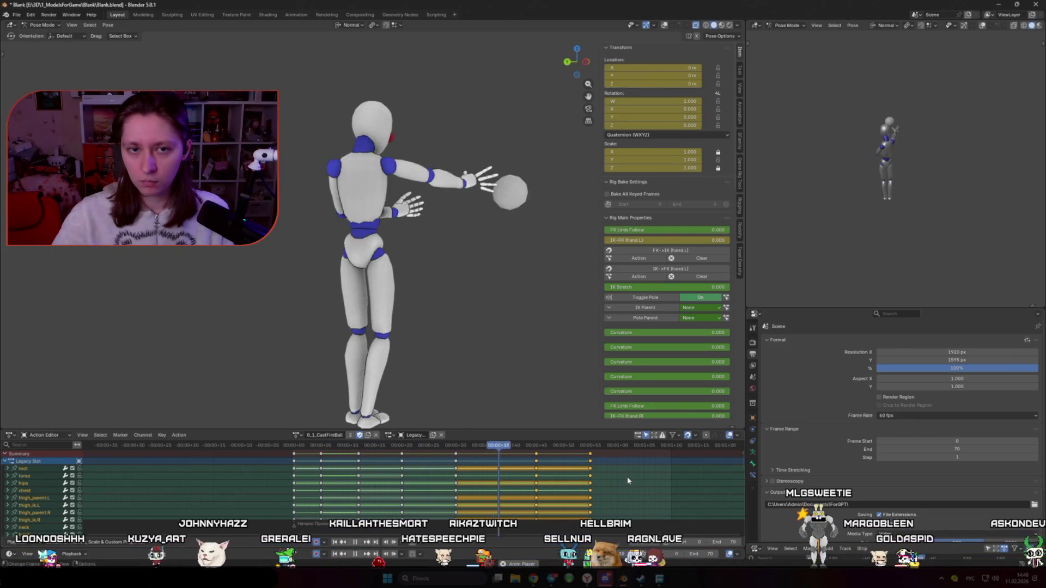
key("g")
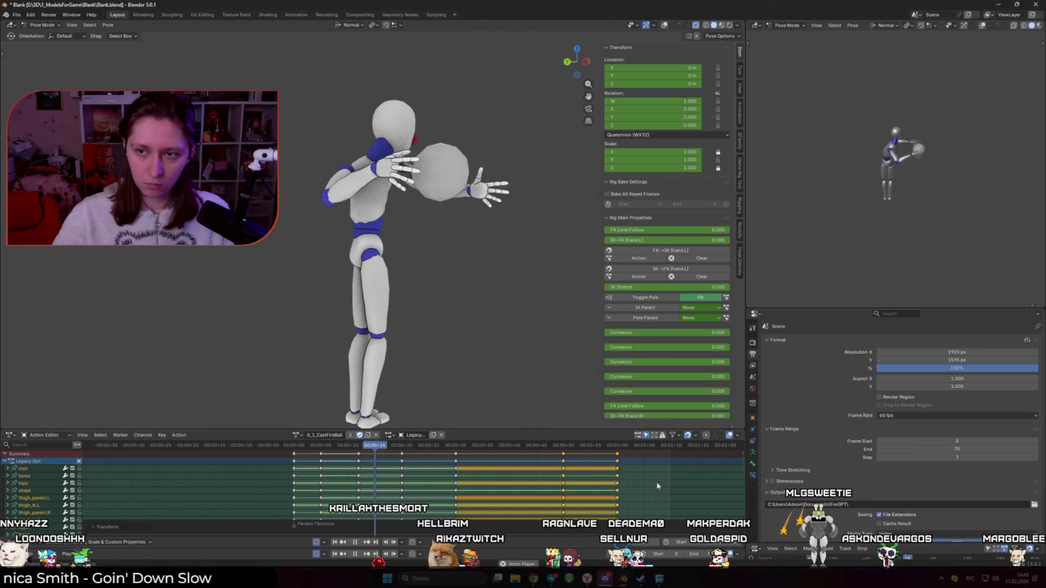
left_click_drag(296, 448, 397, 463)
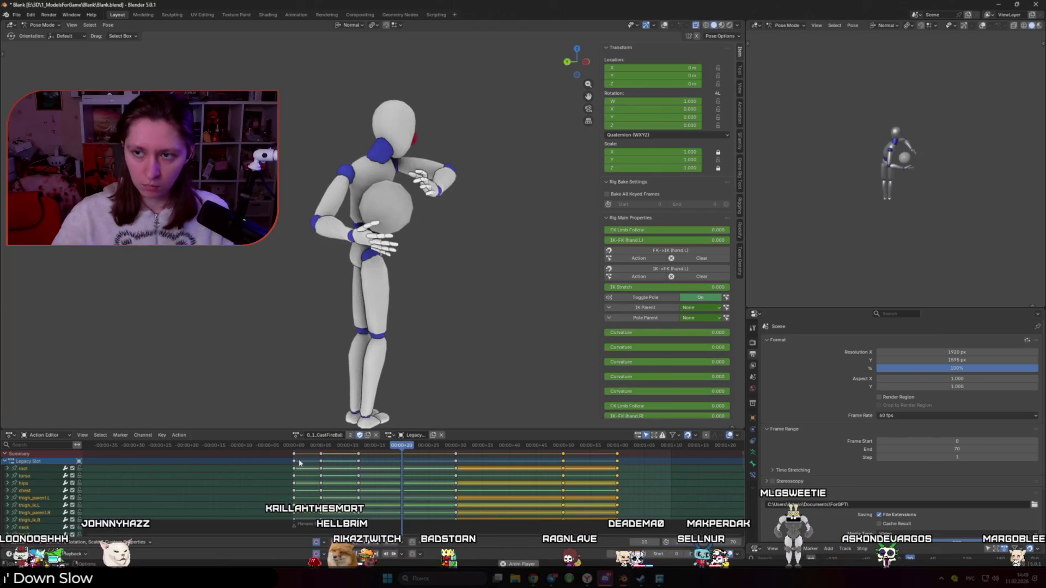
left_click_drag(301, 448, 368, 459)
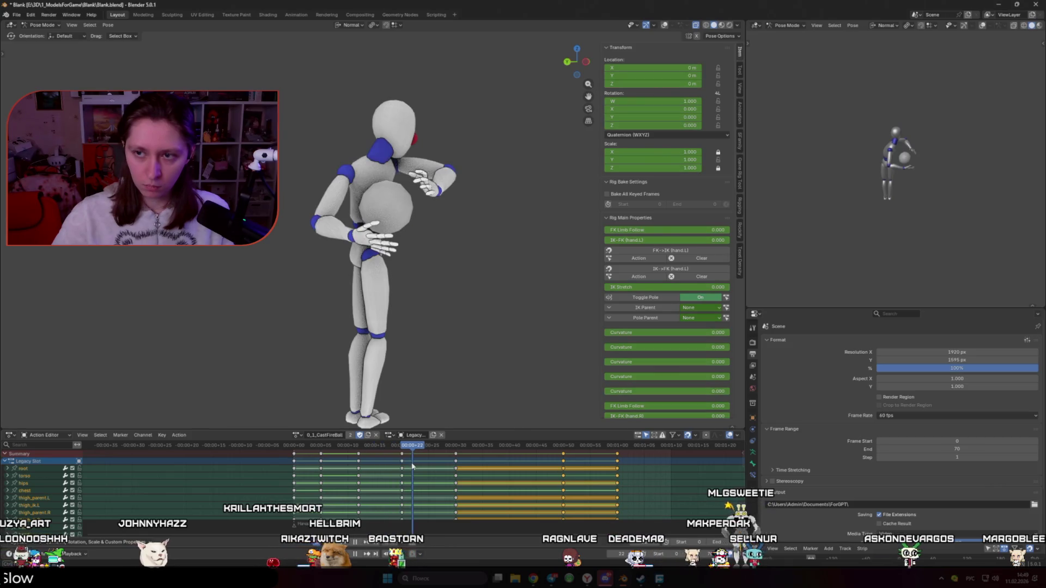
Pull a middle keyframe column earlier, replay, and begin another two-frame earlier shift
left_click(358, 463)
key("g")
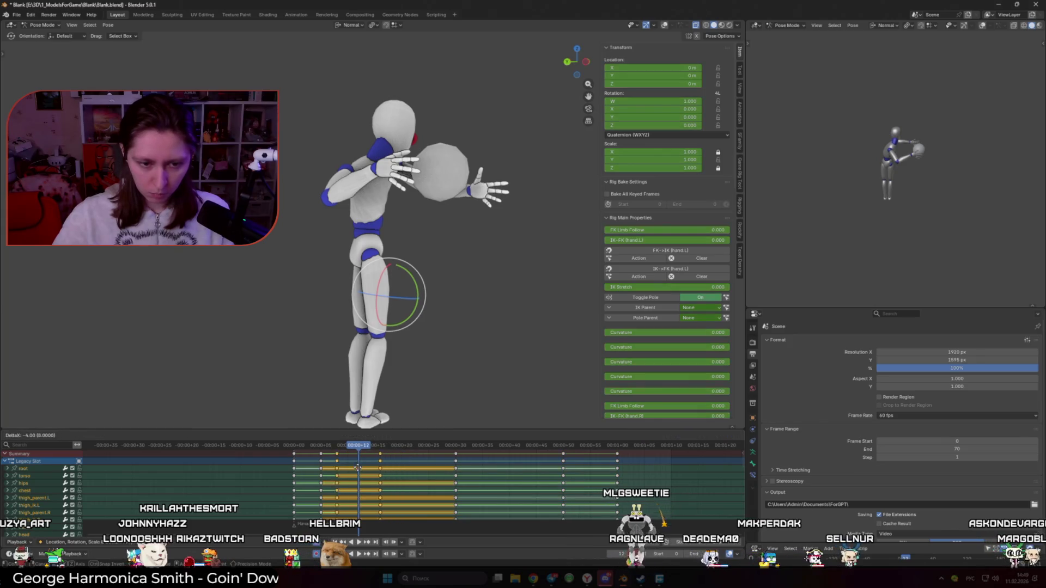
left_click(344, 467)
key("g")
key("space")
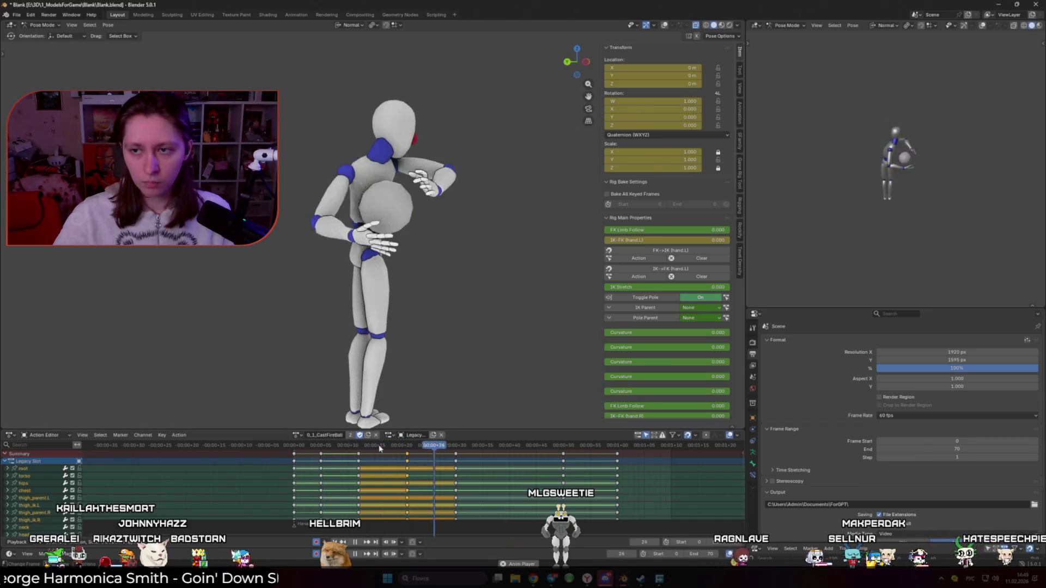
key("space")
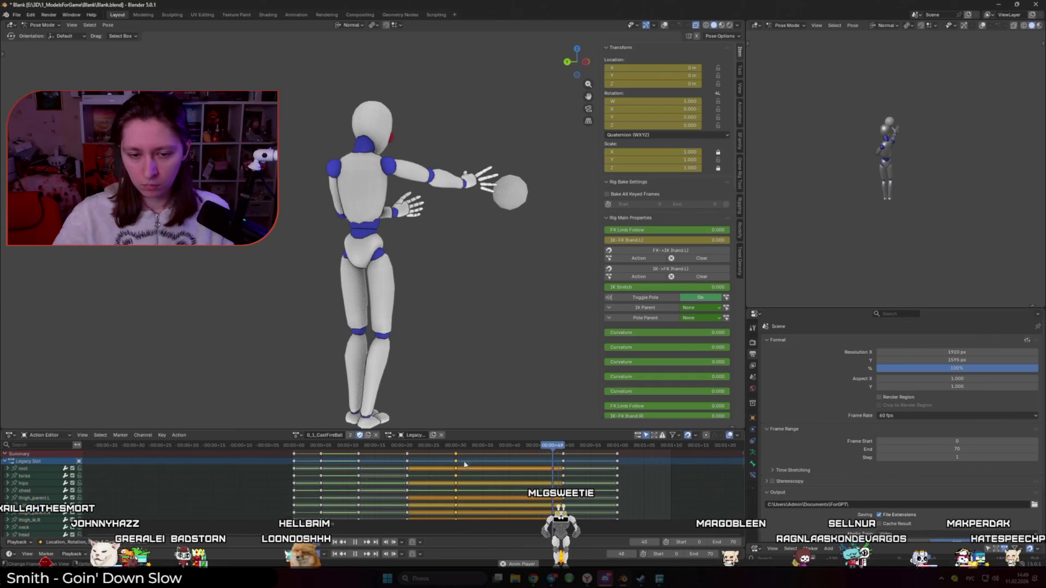
key("g")
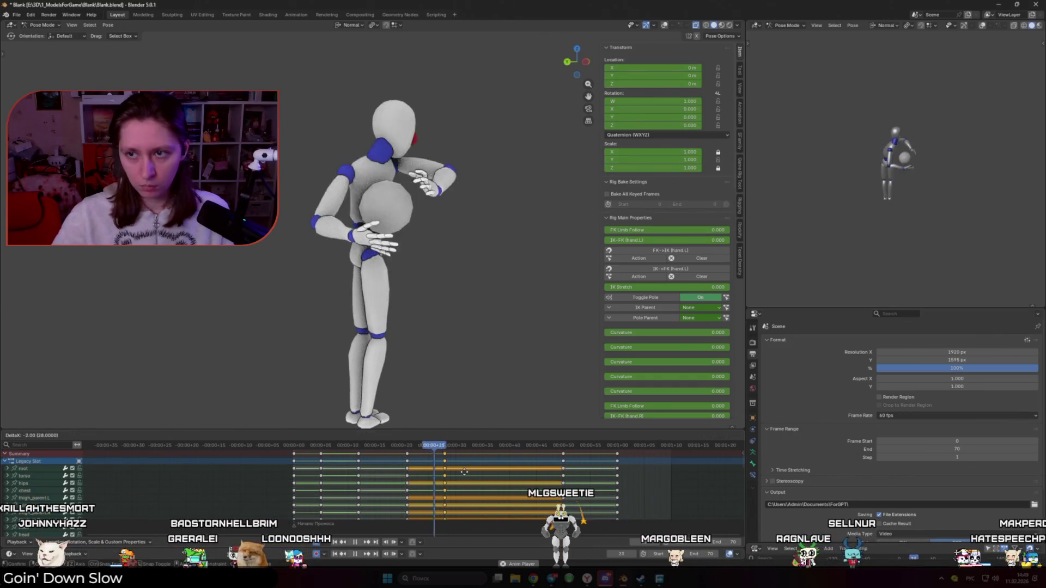
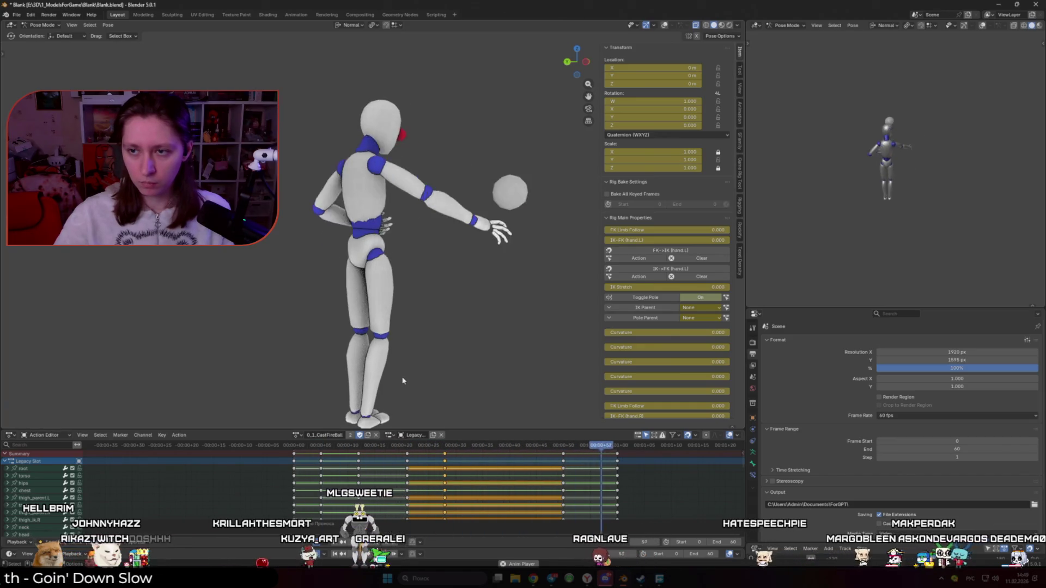
Review the cast animation in playback, scrubbing back and showing the rig controls
left_click_drag(621, 474, 687, 474)
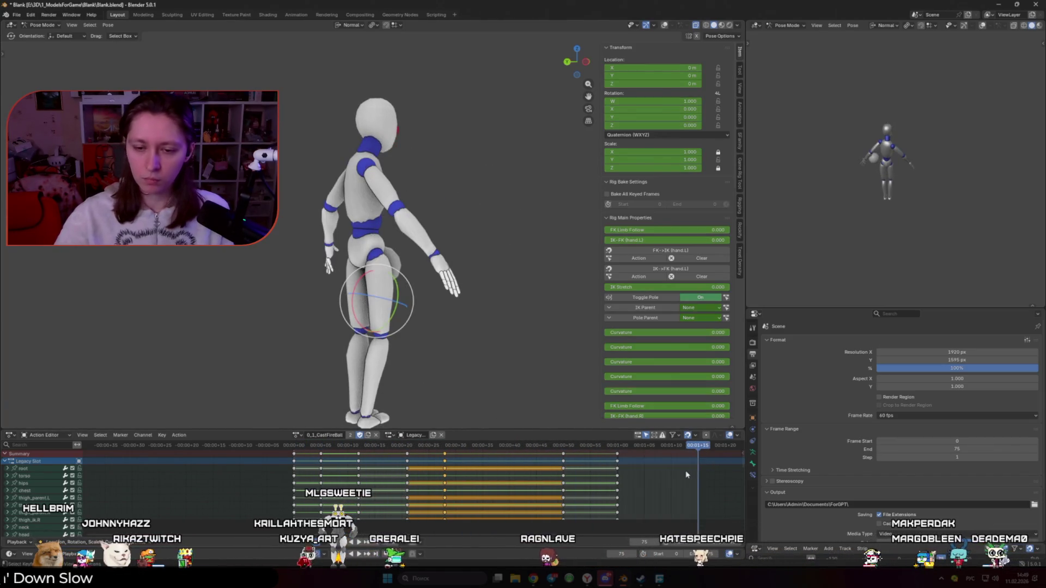
key("space")
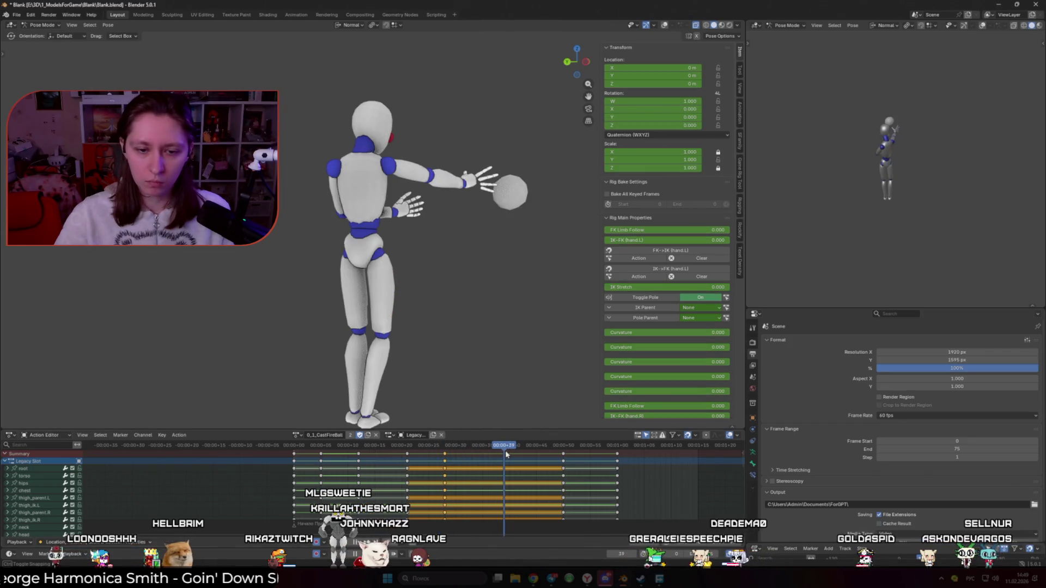
left_click_drag(431, 447, 298, 445)
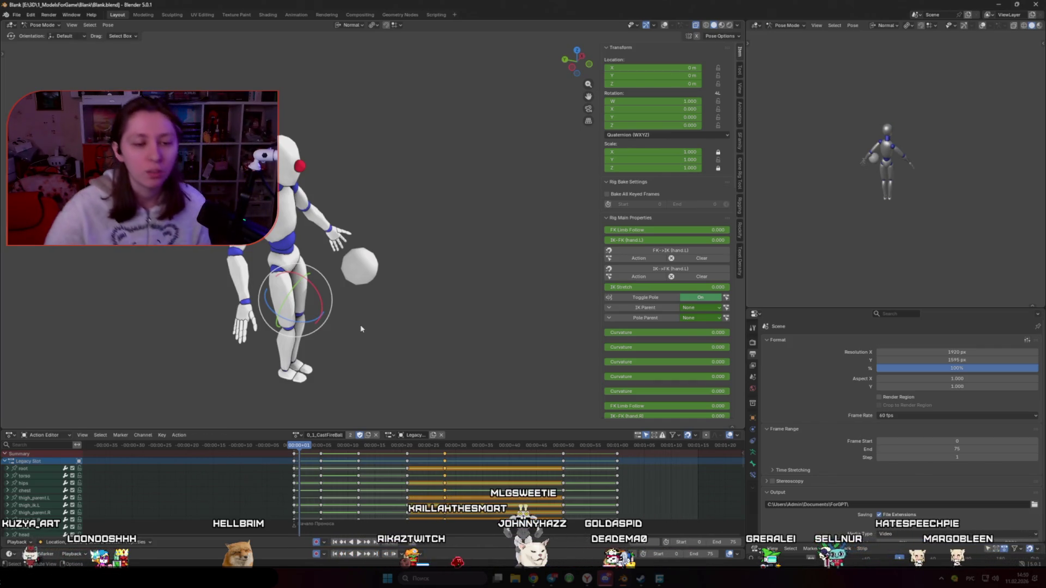
scroll(368, 317, "up", 2)
key("shift+alt+z")
Give every keyframe in the action Bezier interpolation with Auto Clamped handles
left_click(499, 471)
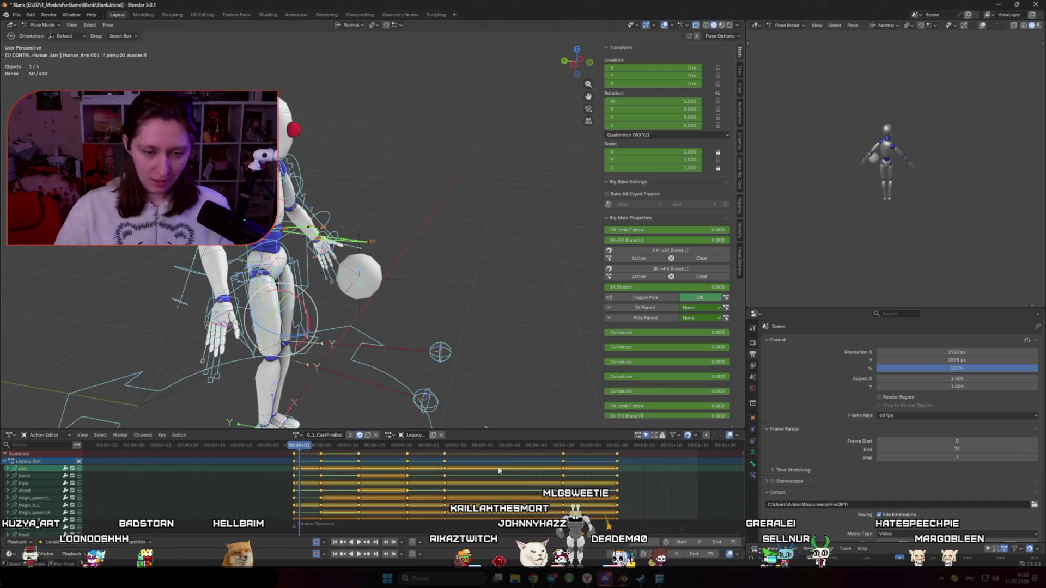
key("a")
right_click(499, 471)
left_click(520, 497)
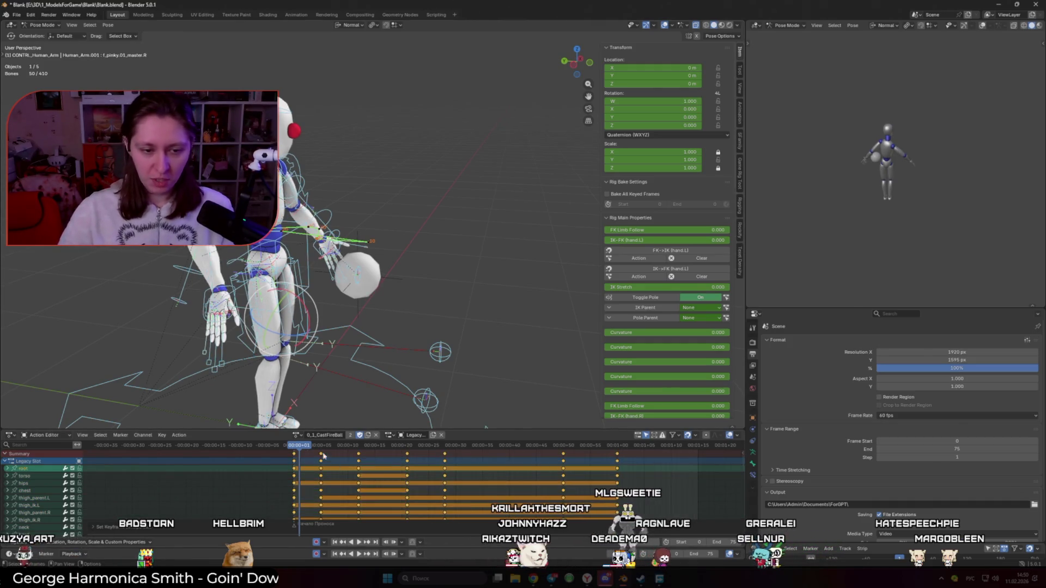
right_click(282, 399)
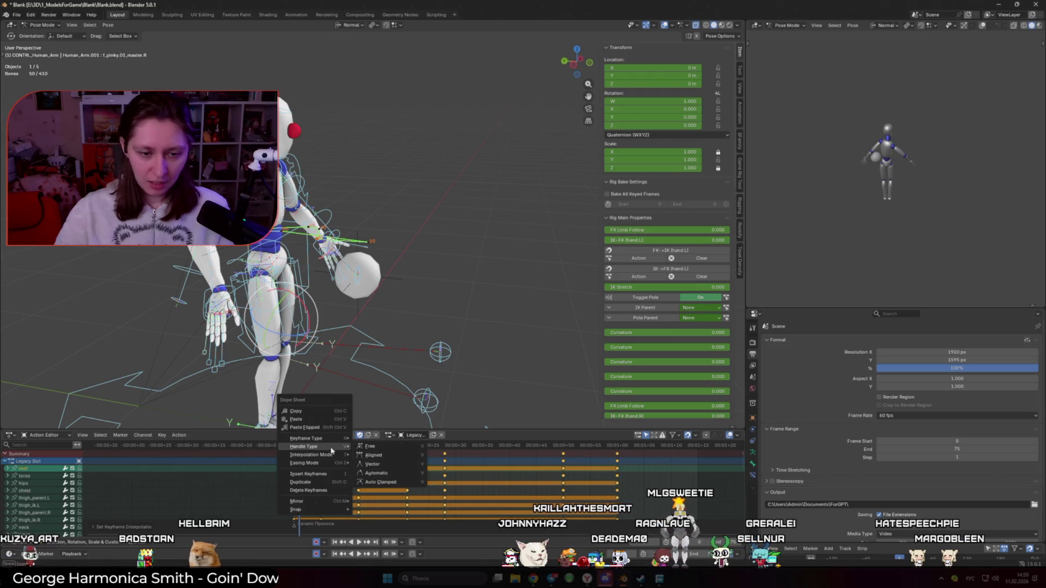
left_click(391, 482)
Play back the smoothed cast, deselect the keys and select the rig's root control
key("space")
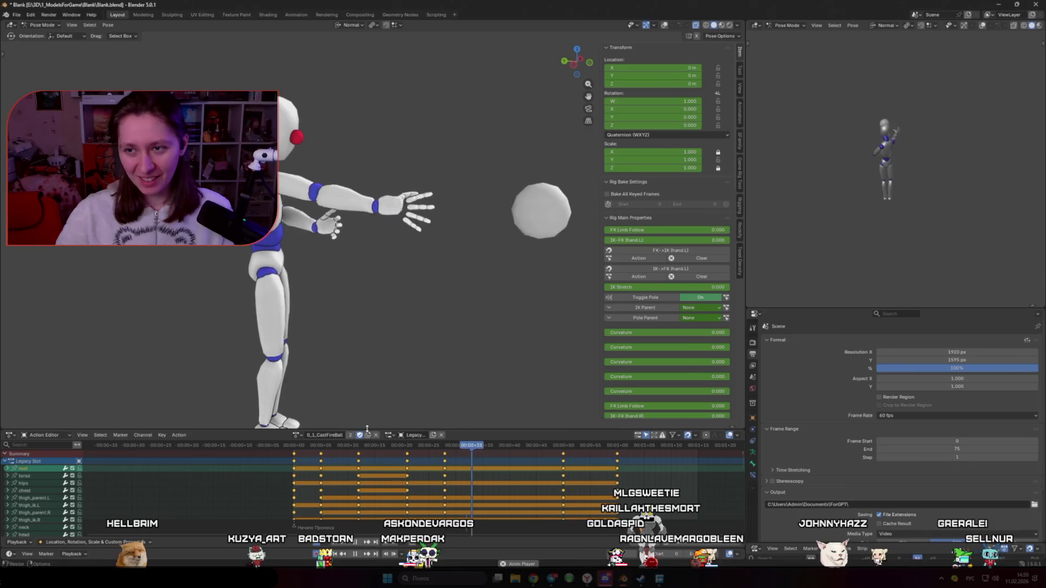
scroll(399, 369, "down", 4)
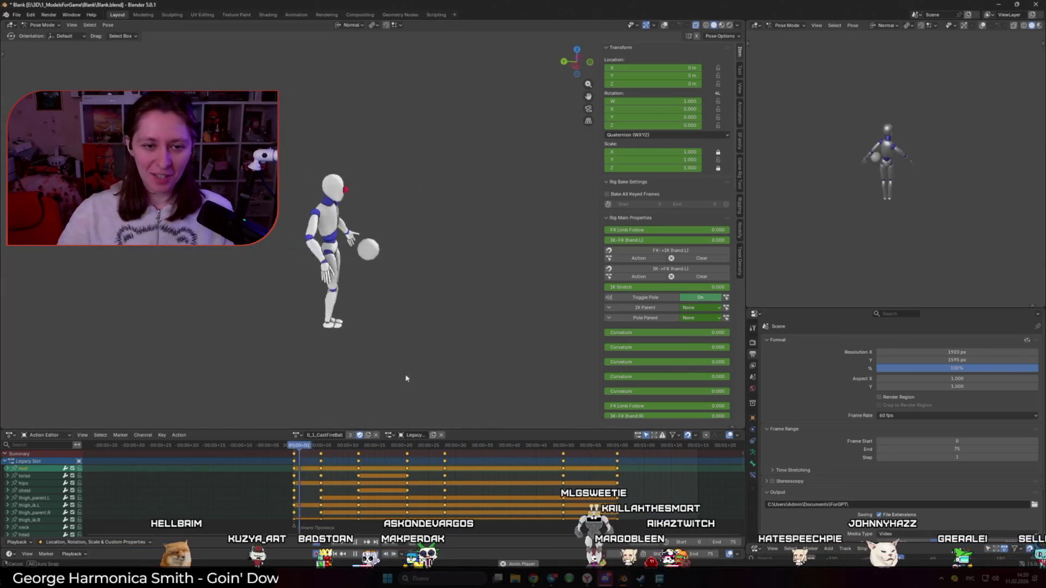
middle_click_drag(399, 368, 442, 353)
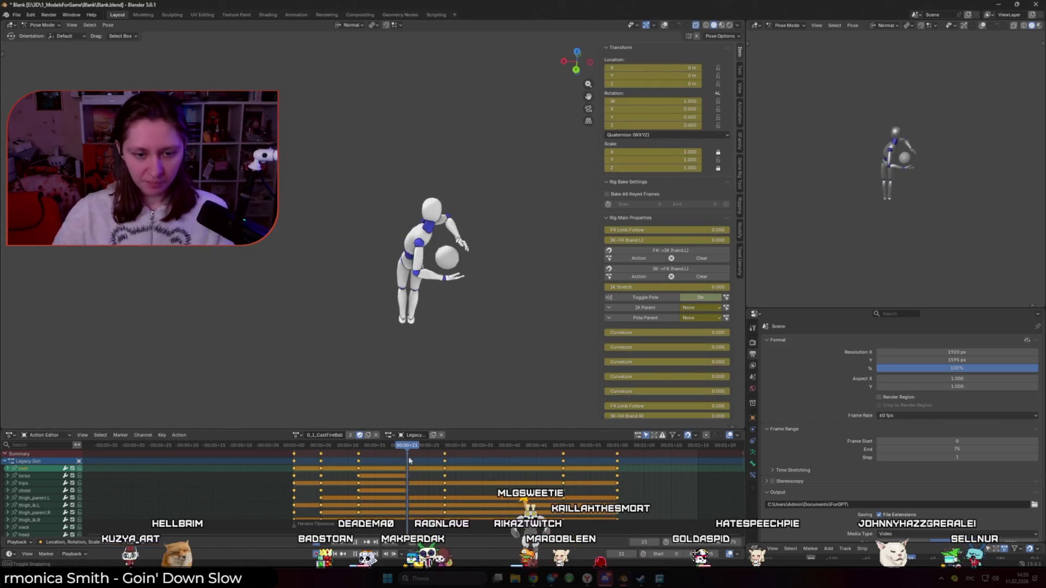
left_click_drag(536, 446, 560, 454)
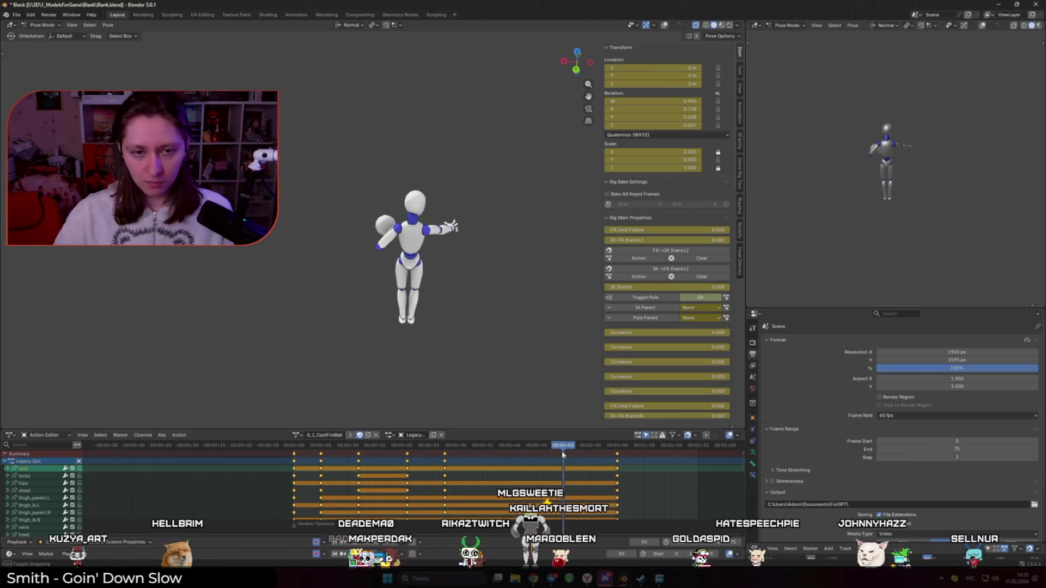
left_click(566, 460)
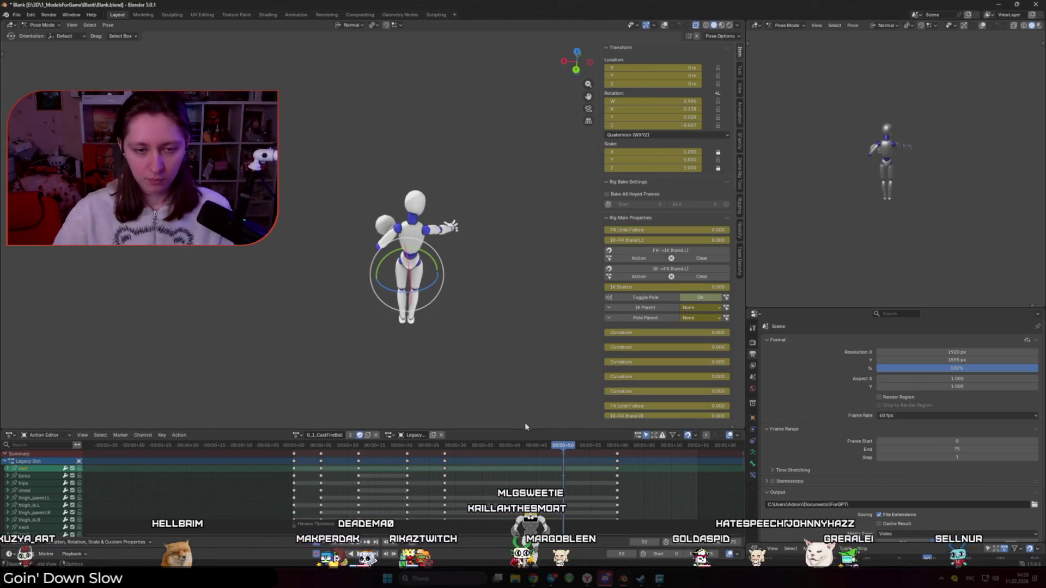
key("shift+alt+z")
left_click(517, 359)
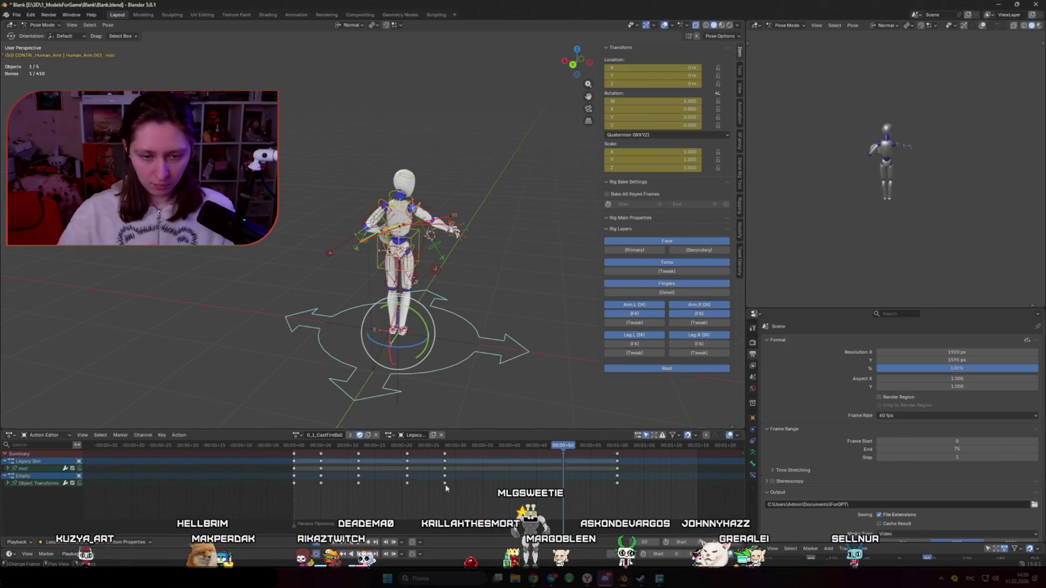
Key the root pose near the action's end, set those keys to Constant interpolation, and key again
left_click(601, 446)
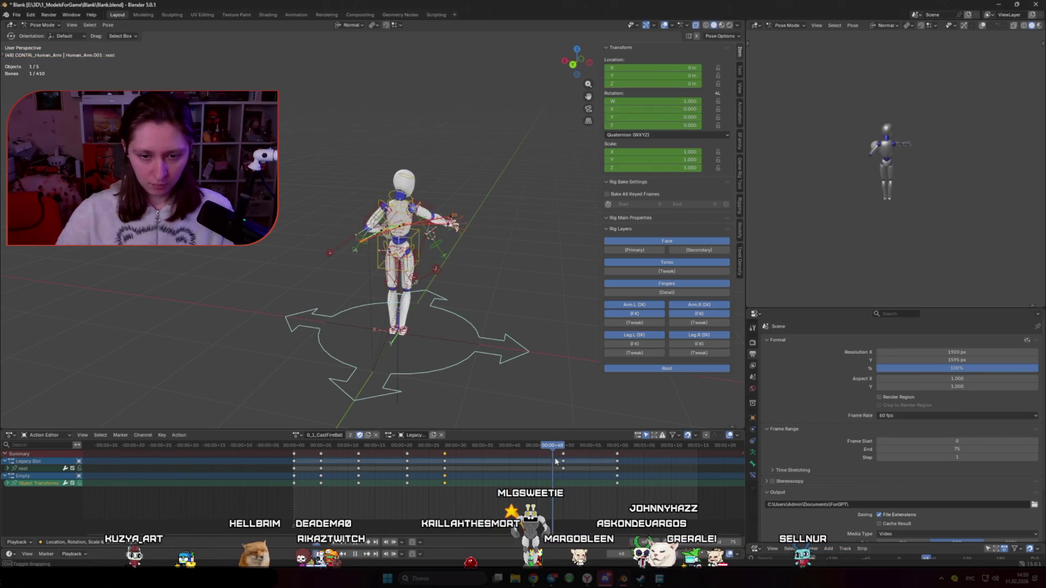
key("i")
left_click(614, 467)
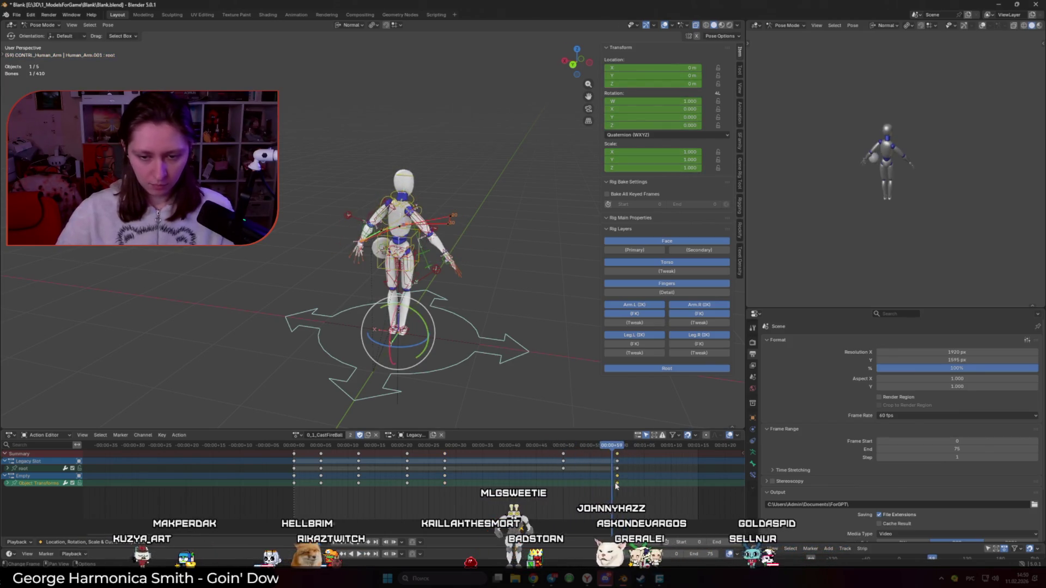
right_click(617, 486)
mouse_move(591, 492)
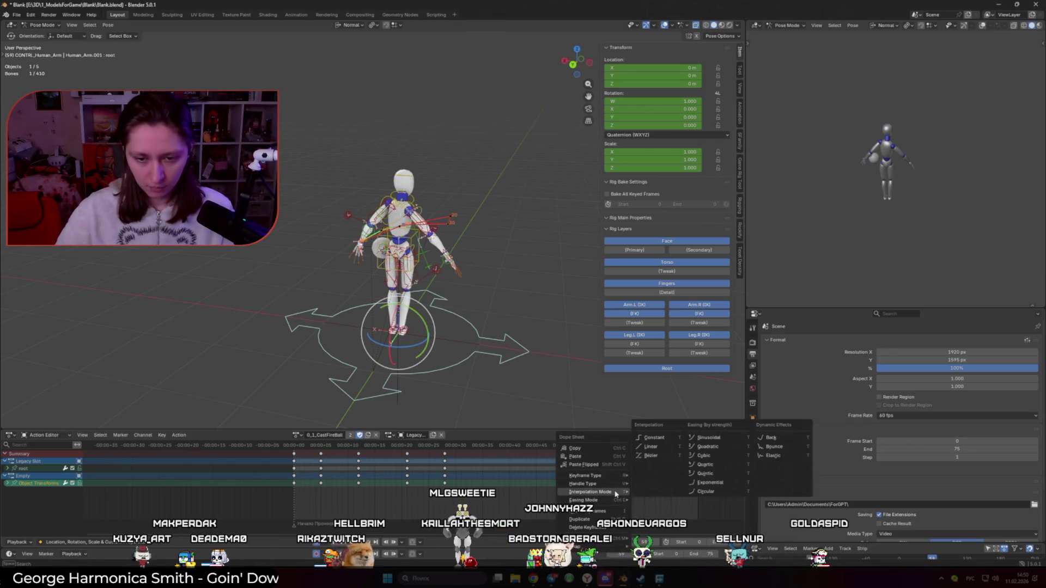
left_click(653, 439)
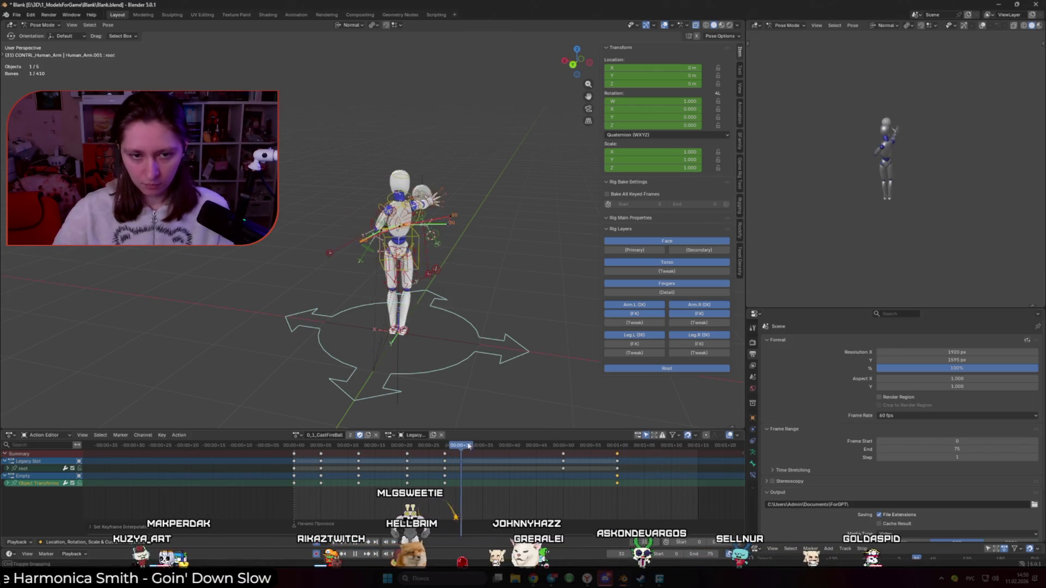
key("i")
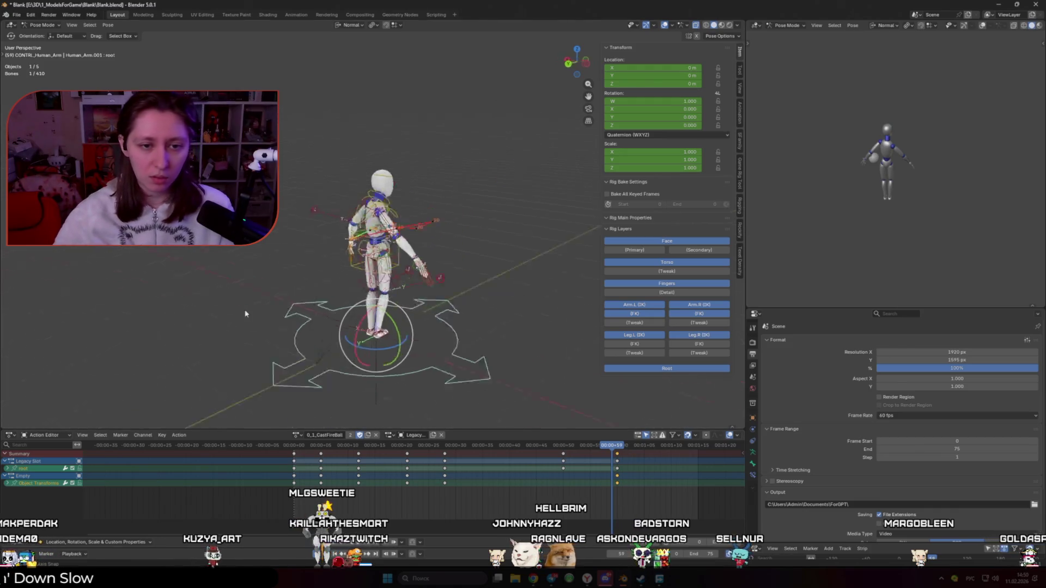
scroll(392, 275, "up", 3)
key("ctrl+Tab")
Select the fireball Empty and set its keyframes to Constant interpolation
left_click(392, 275)
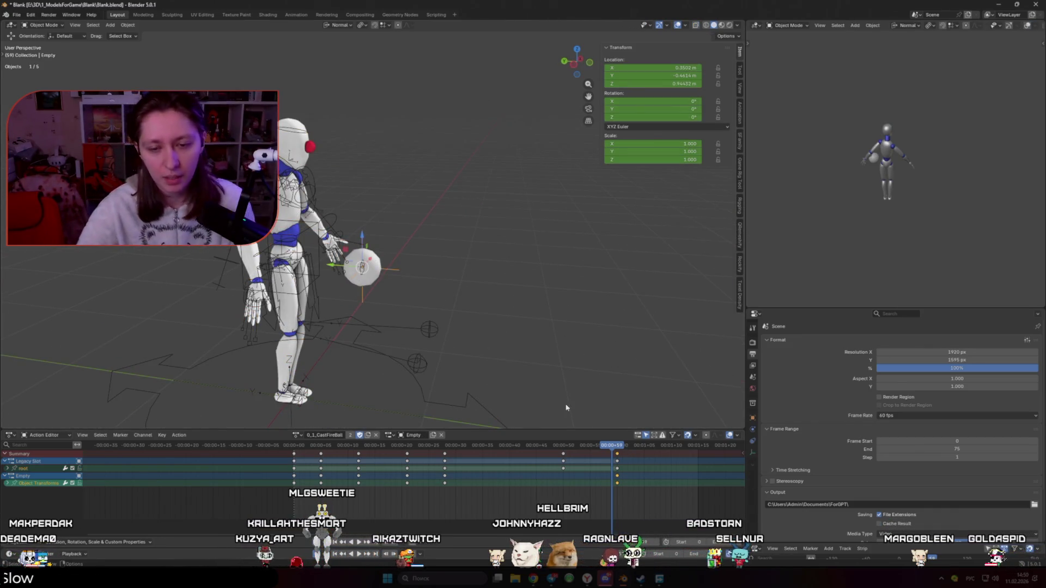
left_click(565, 446)
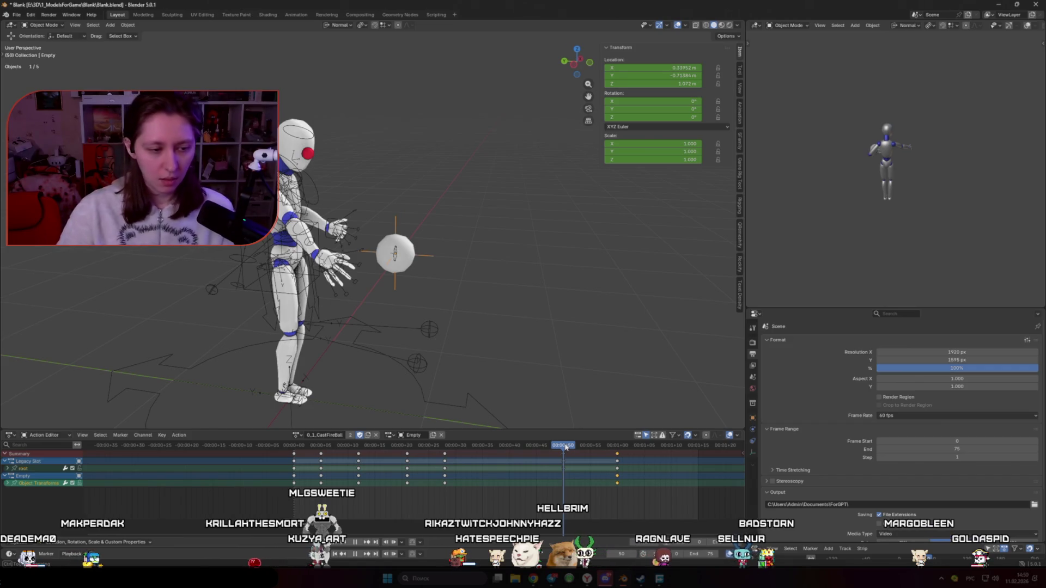
left_click(553, 488)
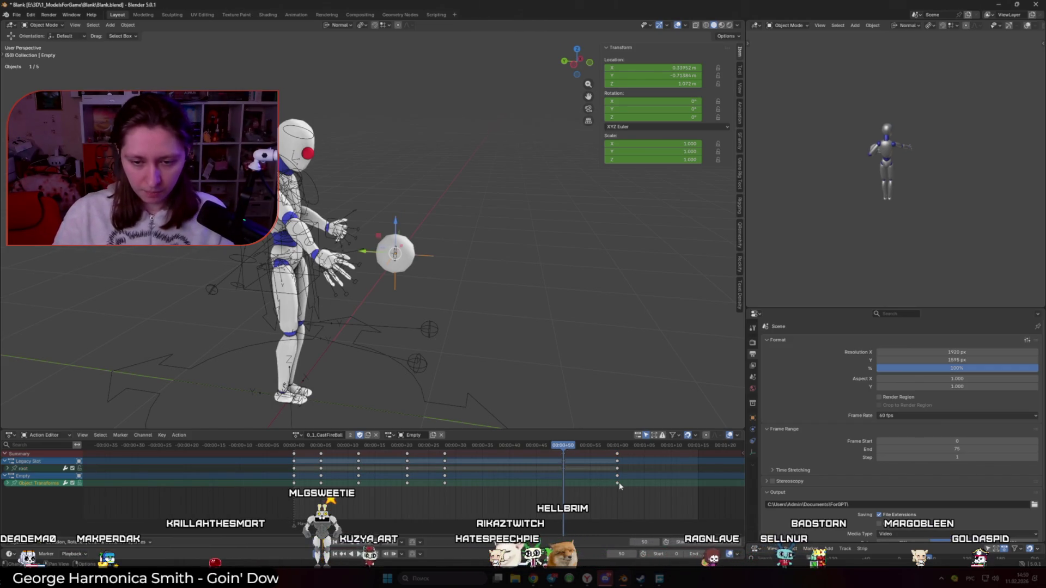
right_click(619, 482)
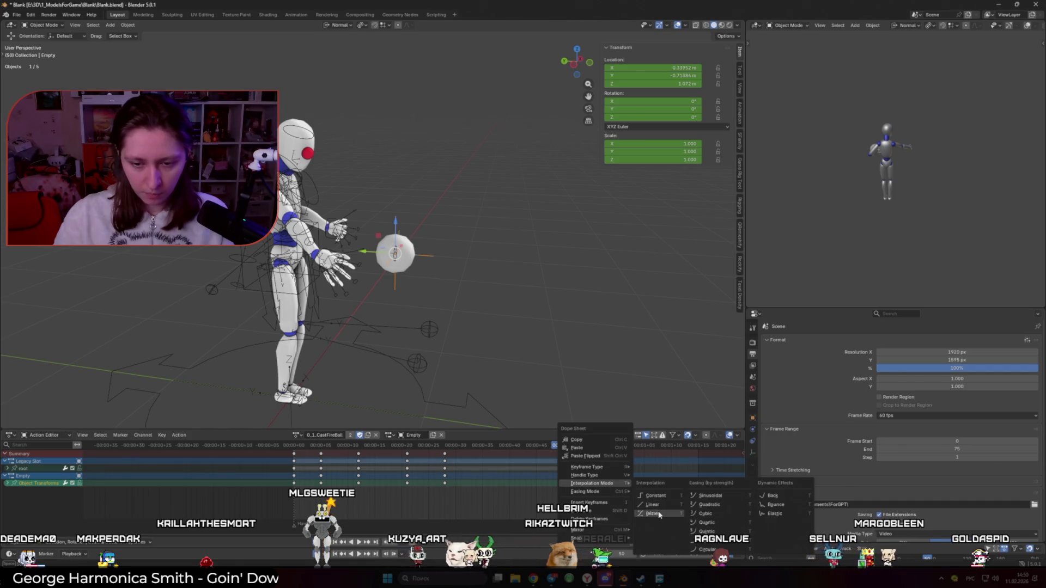
left_click(651, 496)
right_click(456, 479)
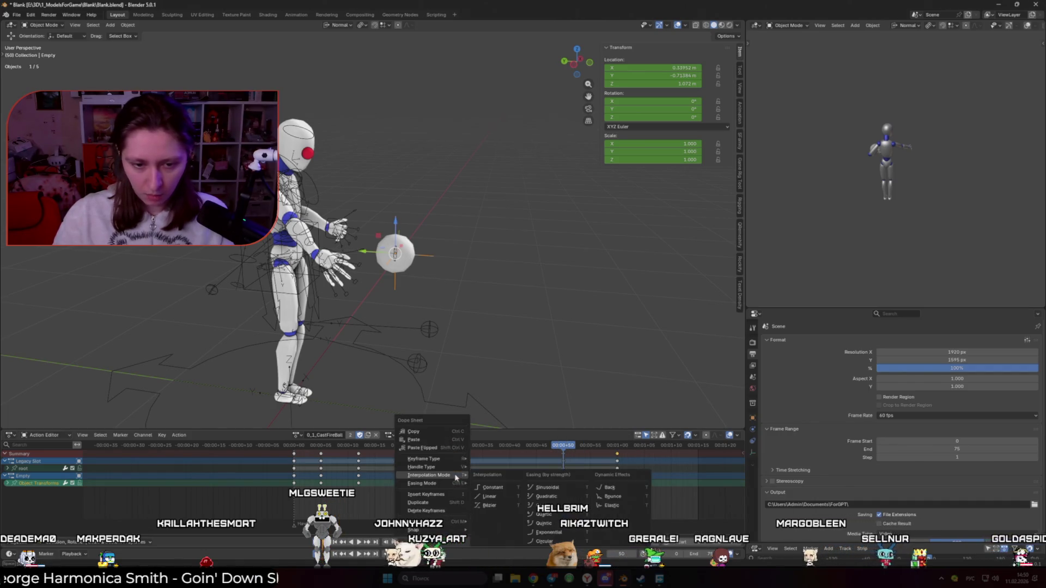
left_click(501, 491)
Play back and scrub the cast to check, then return to posing the mannequin rig
key("space")
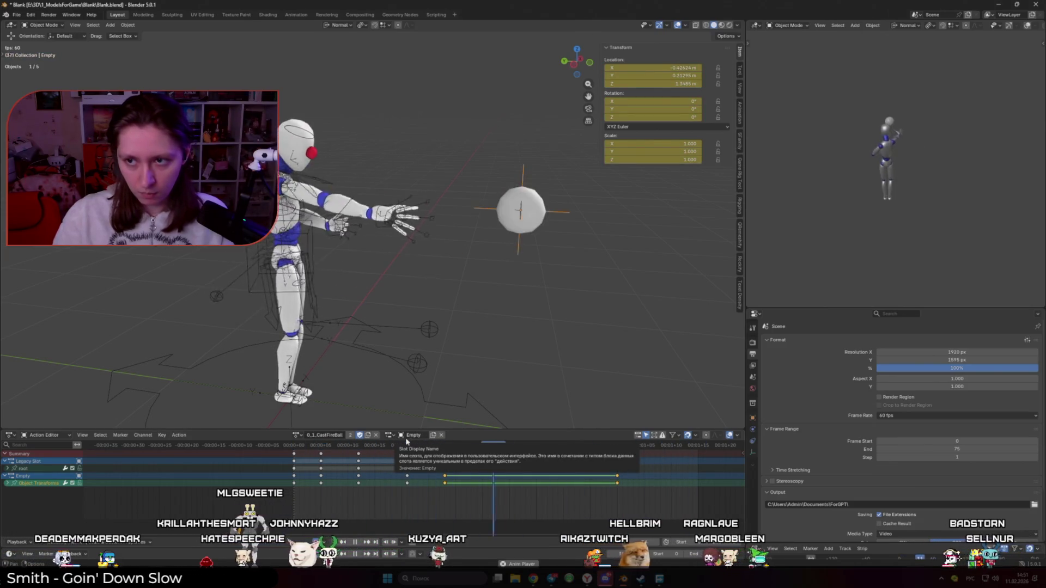
left_click_drag(442, 447, 383, 446)
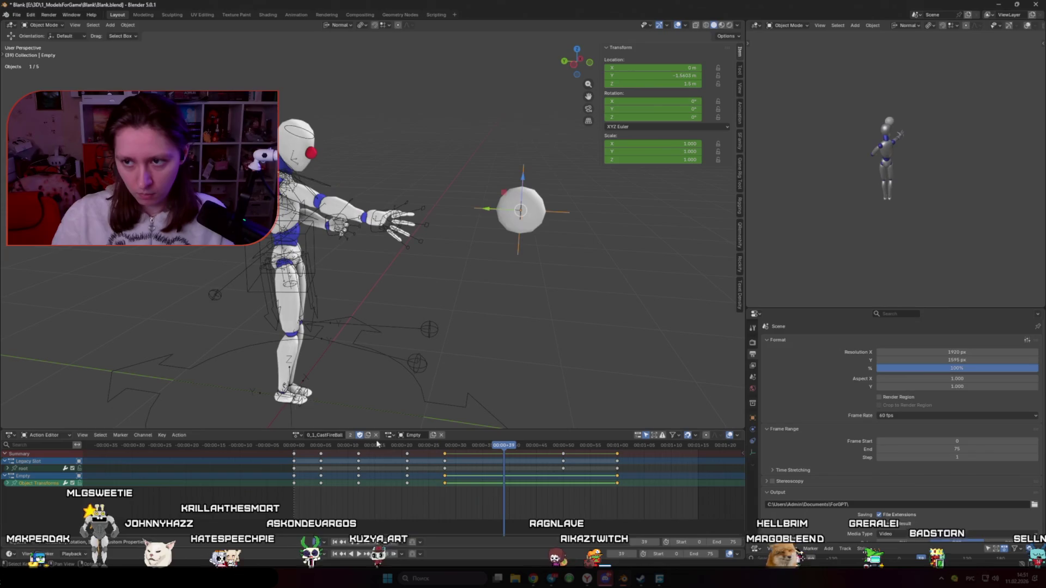
left_click(331, 448)
left_click(326, 275)
key("ctrl+Tab")
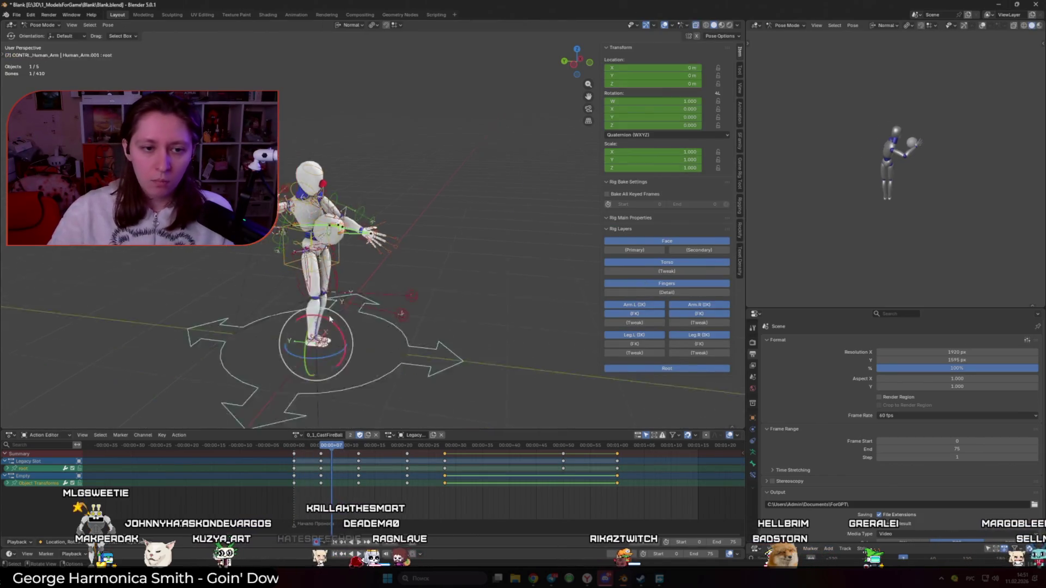
Scrub and play through the cast to find the frame where the ball is held
left_click(433, 448)
left_click_drag(439, 464, 478, 464)
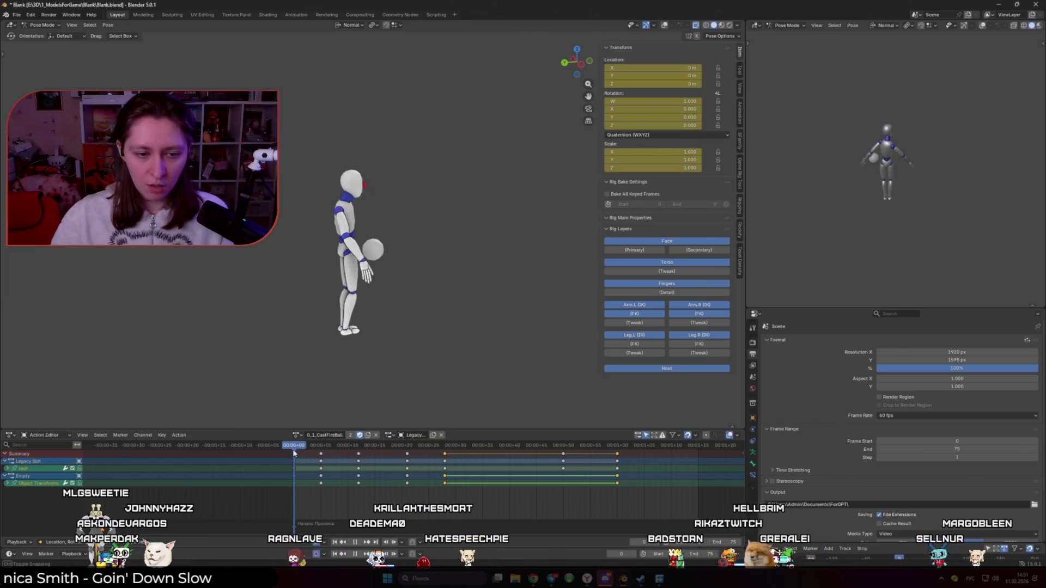
mouse_move(327, 270)
middle_mouse_down()
mouse_move(238, 357)
mouse_move(383, 274)
middle_mouse_up()
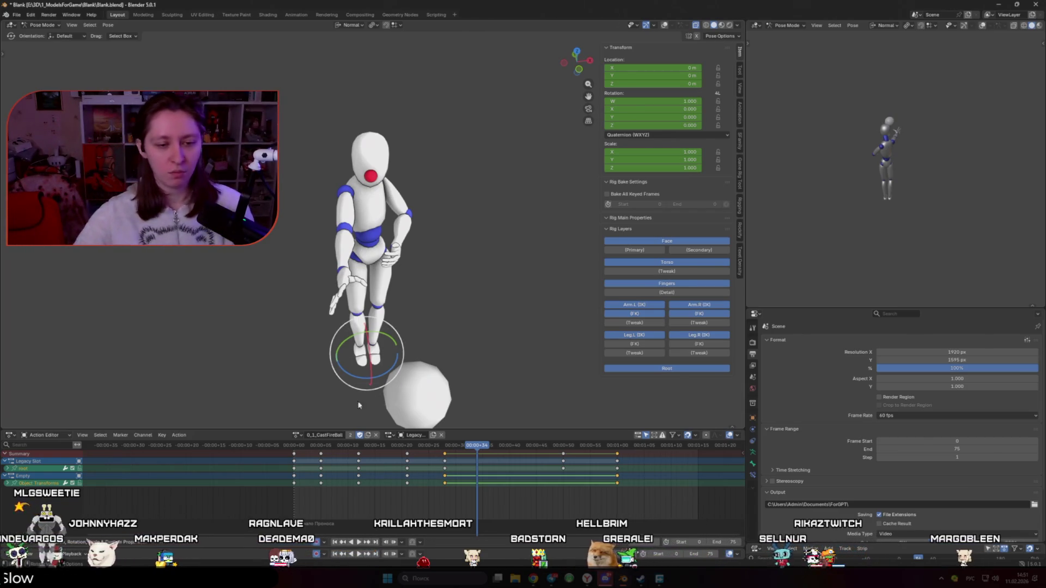
left_click(300, 446)
key("space")
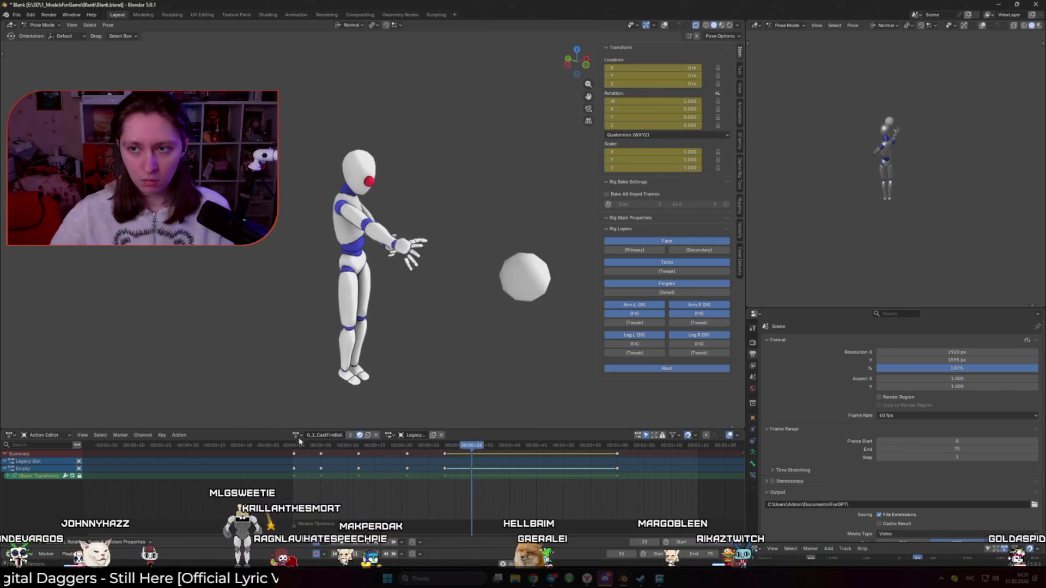
left_click(393, 464)
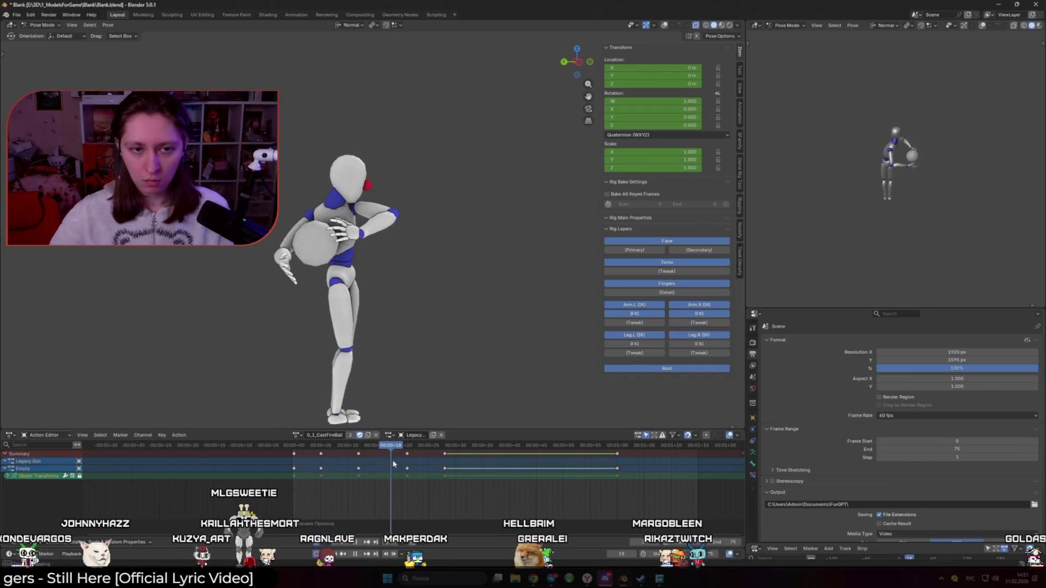
Select all bones and slide their later keyframes further along the timeline
left_click(384, 319)
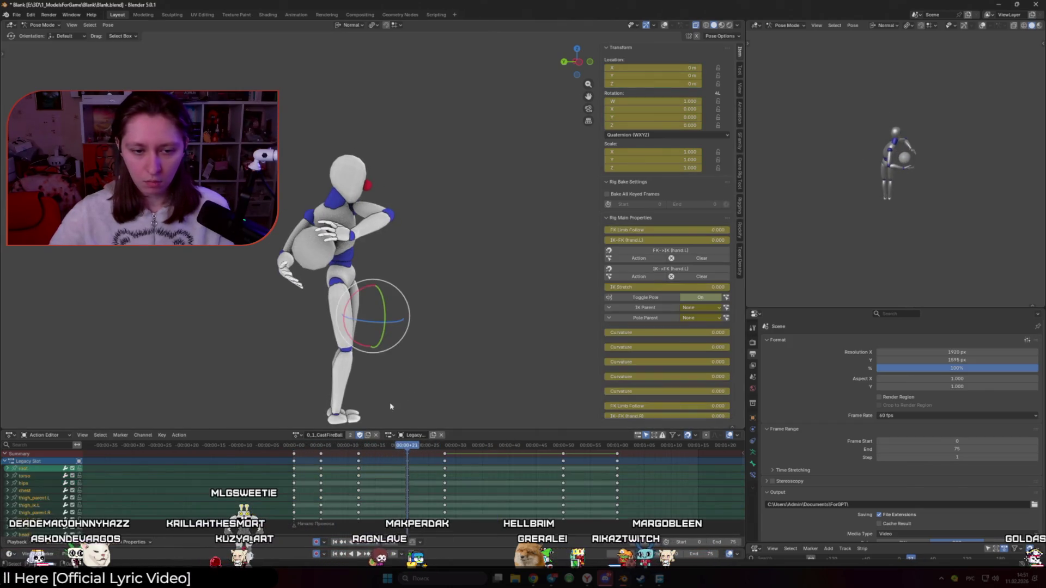
mouse_move(300, 448)
left_mouse_down()
mouse_move(419, 468)
mouse_move(408, 462)
left_mouse_up()
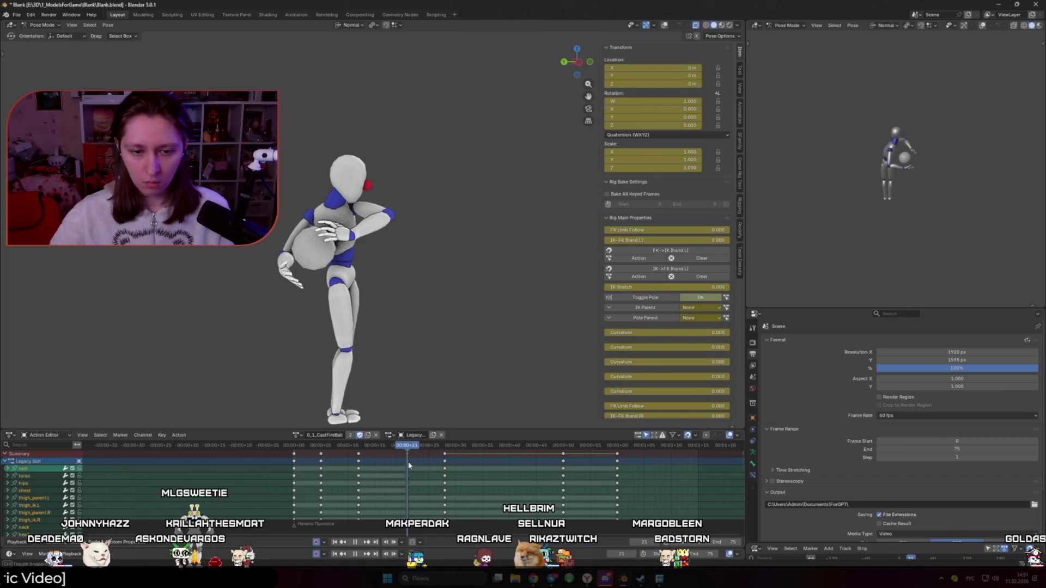
left_click_drag(408, 461, 455, 466)
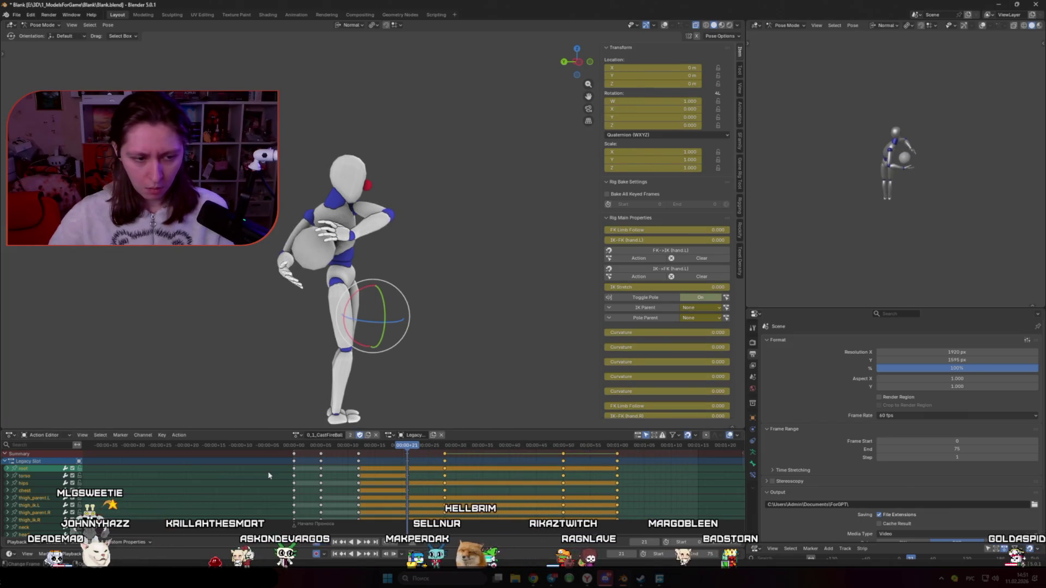
key("Delete")
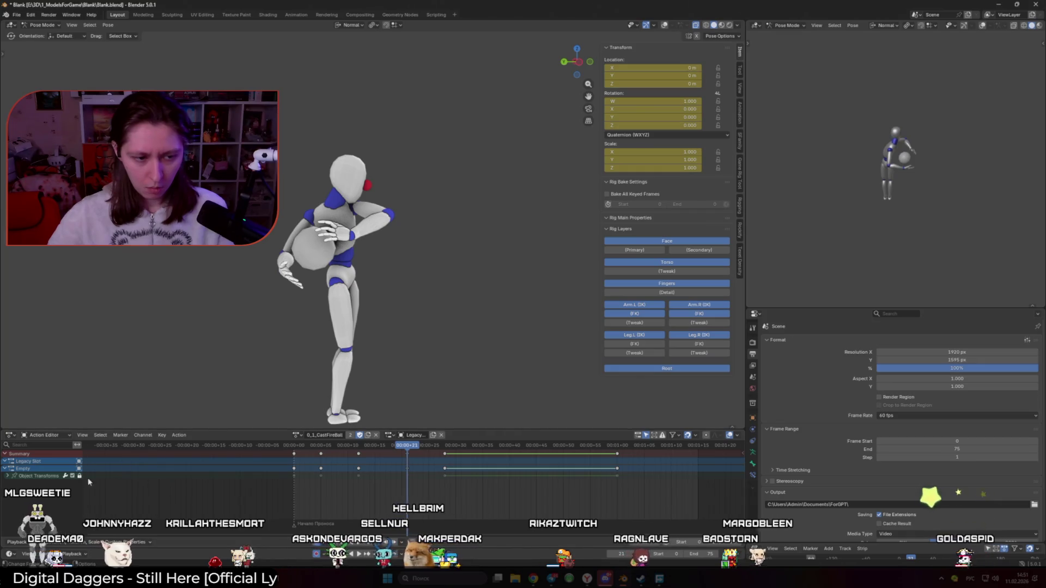
key("a")
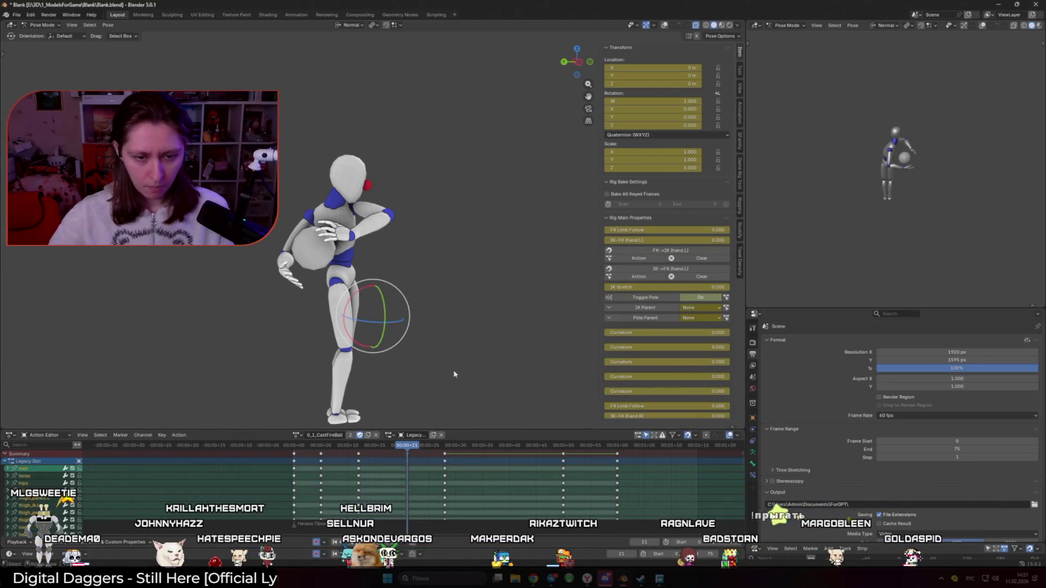
mouse_move(678, 484)
left_mouse_down()
mouse_move(565, 452)
mouse_move(360, 491)
left_mouse_up()
mouse_move(409, 446)
left_mouse_down()
mouse_move(375, 445)
mouse_move(392, 446)
left_mouse_up()
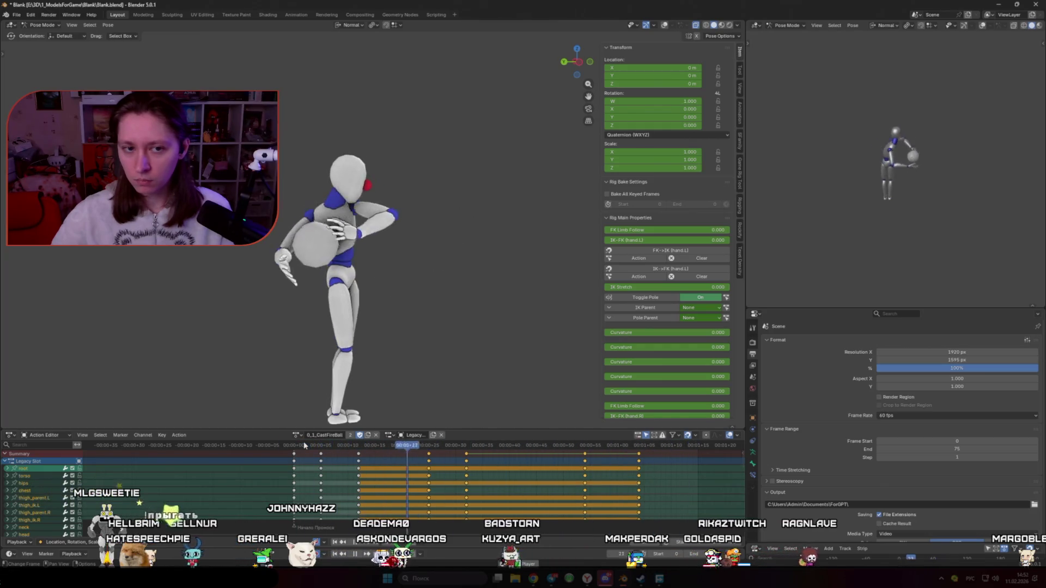
Rotate the head bone at a later frame of the throw and play back to check
left_click_drag(292, 450, 469, 470)
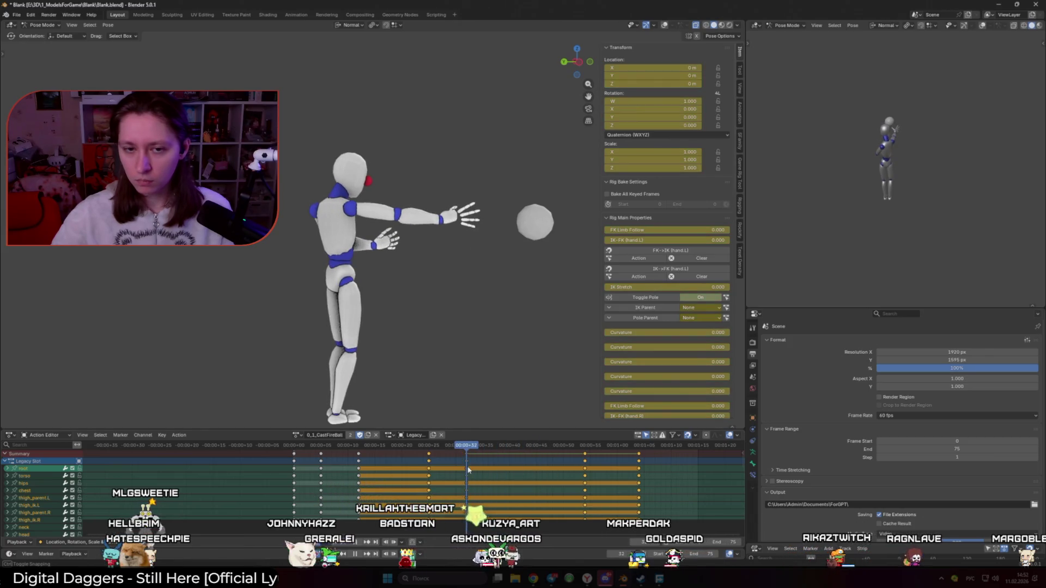
key("shift+alt+z")
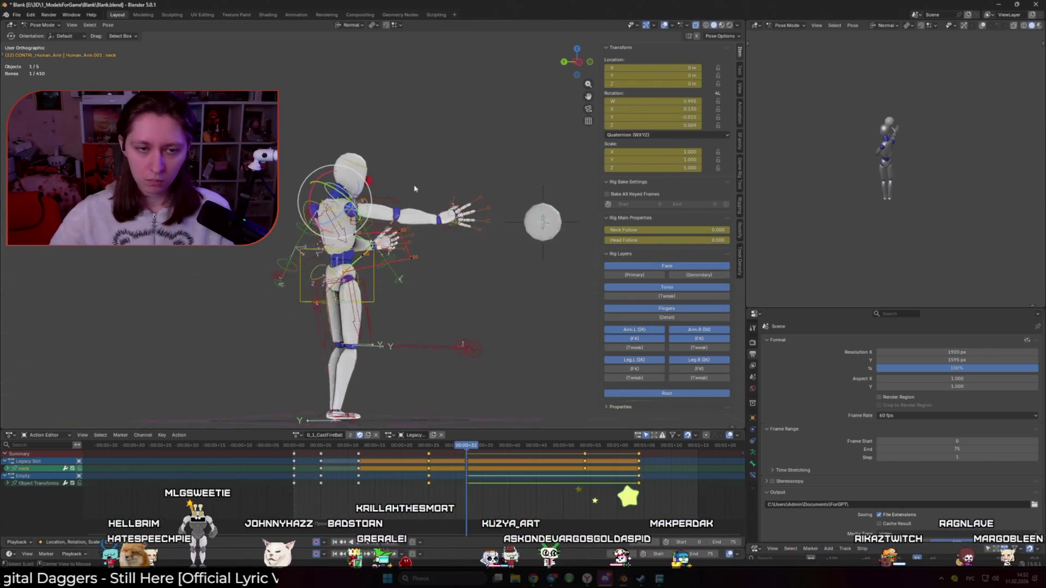
key("r")
left_click(508, 243)
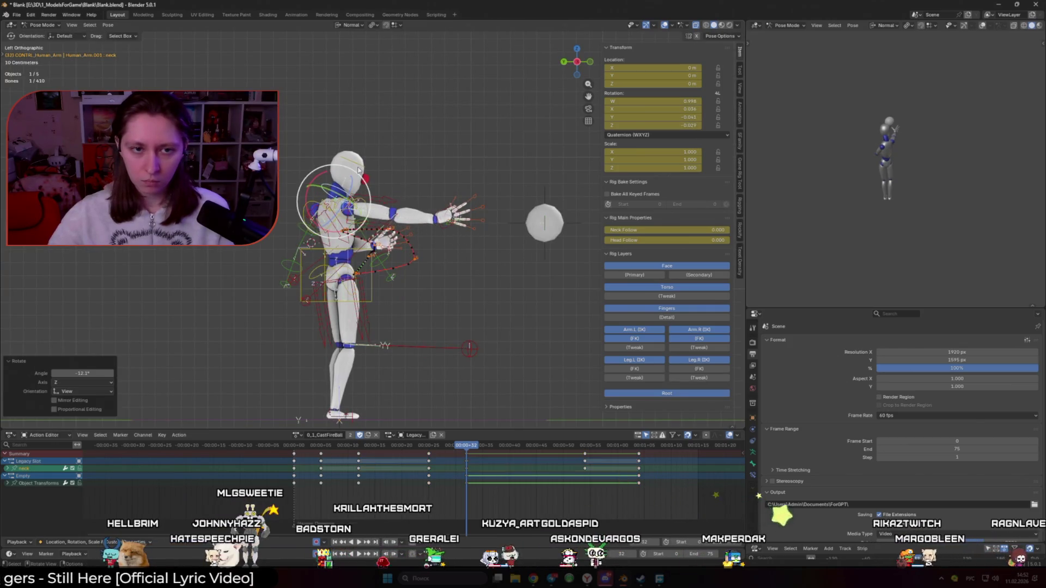
left_click(343, 172)
left_click(519, 241)
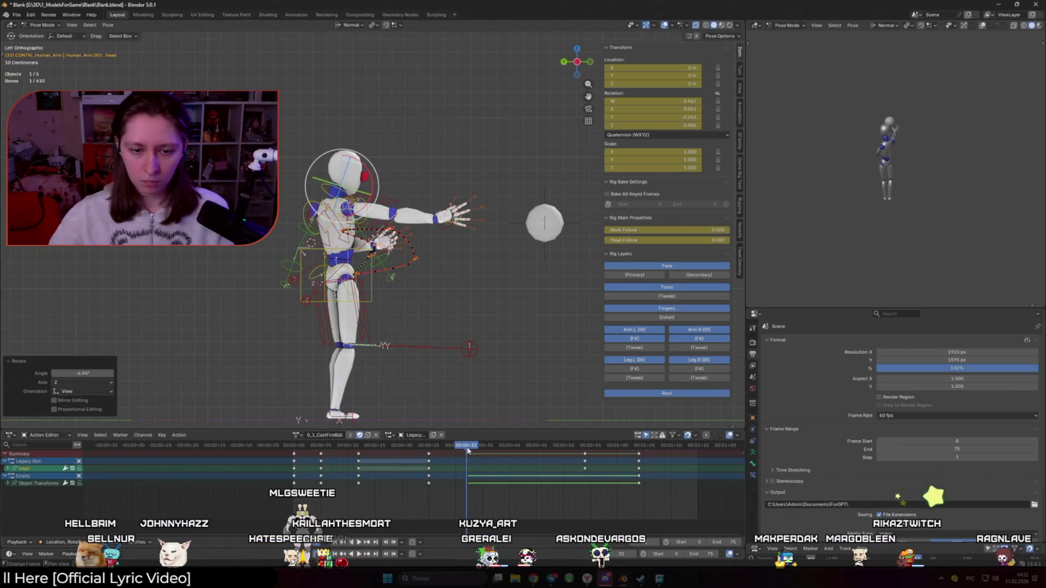
key("space")
key("space")
Step through the throw frames and orbit to a near-front view of the mannequin
left_click_drag(498, 446, 360, 446)
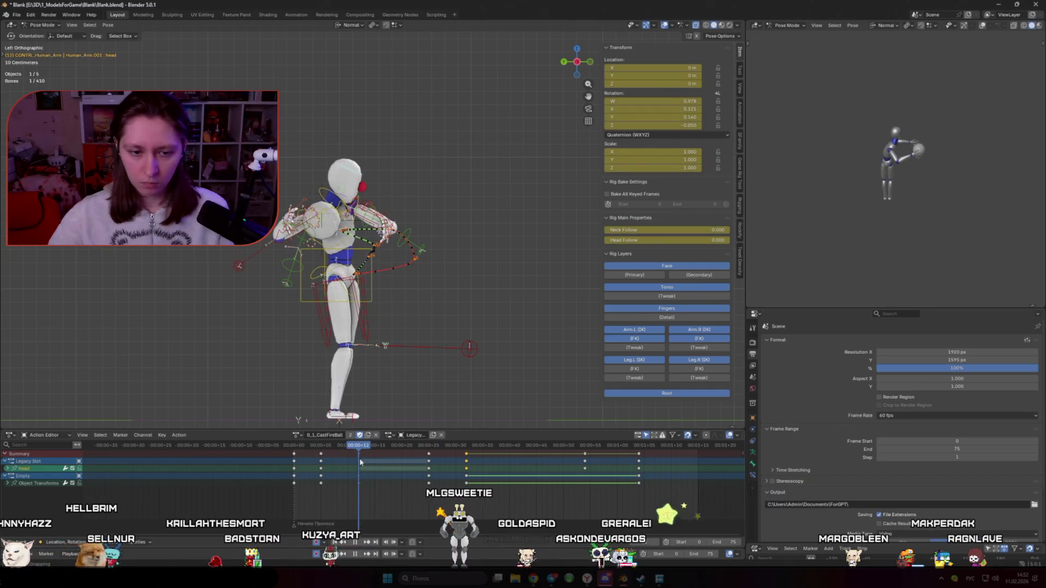
key("space")
key("Escape")
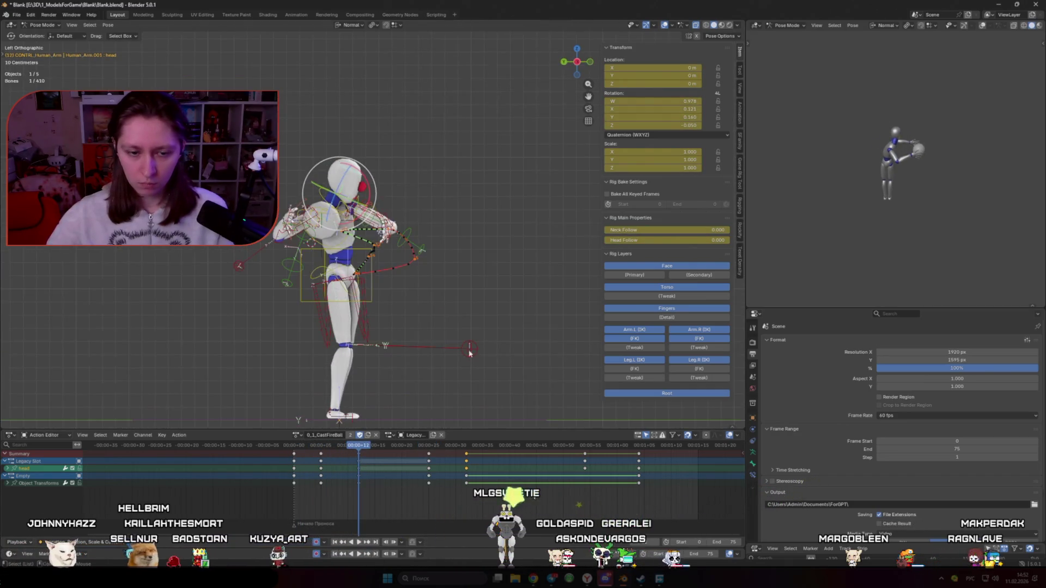
mouse_move(360, 445)
left_mouse_down()
mouse_move(401, 446)
mouse_move(295, 445)
left_mouse_up()
key("space")
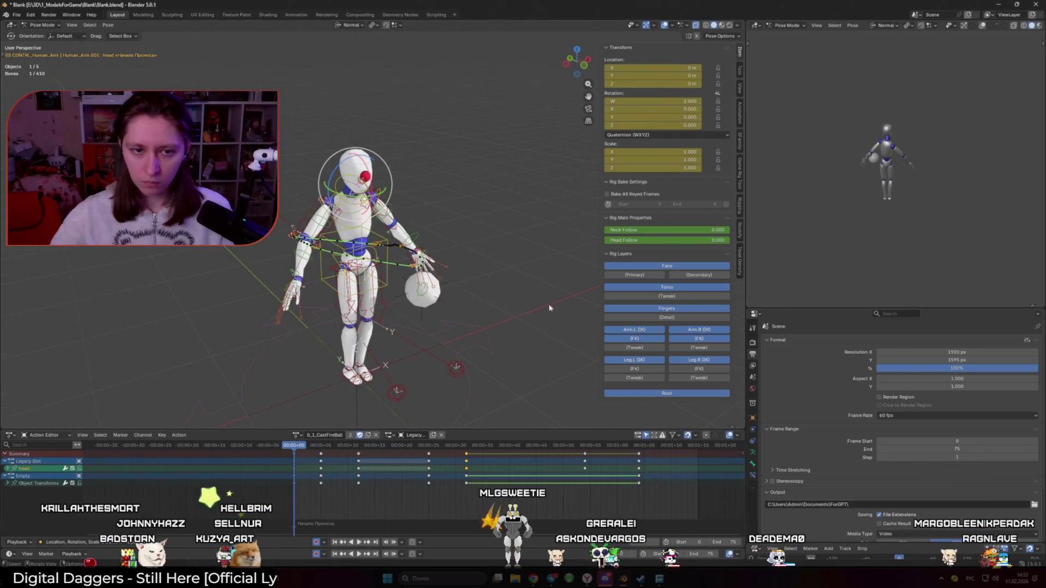
middle_click_drag(455, 327, 421, 350)
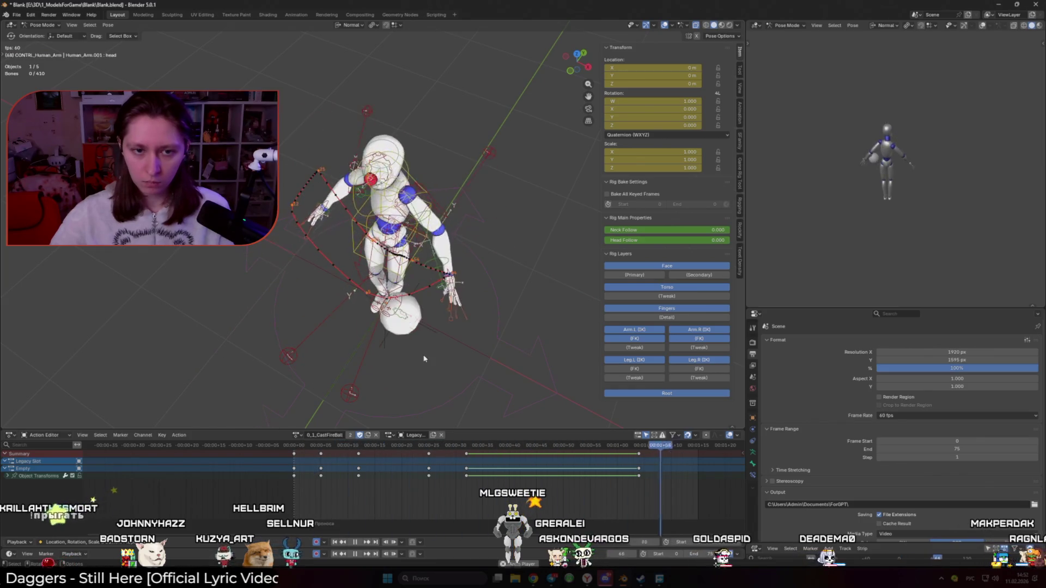
scroll(422, 349, "up", 2)
middle_click_drag(422, 269, 366, 234)
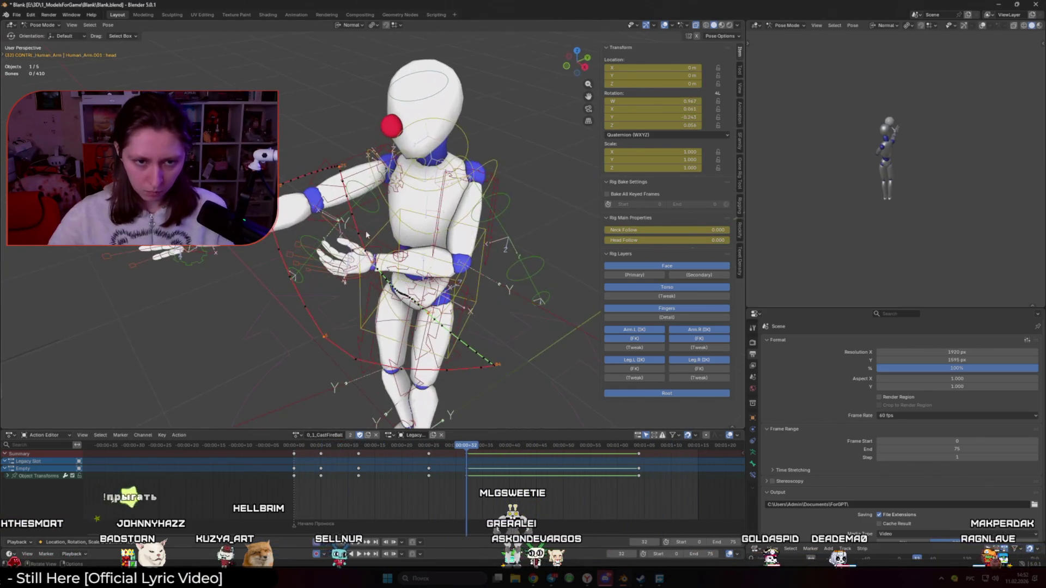
Move the left hand IK control up and outward at a later frame, keying the pose
left_click(369, 251)
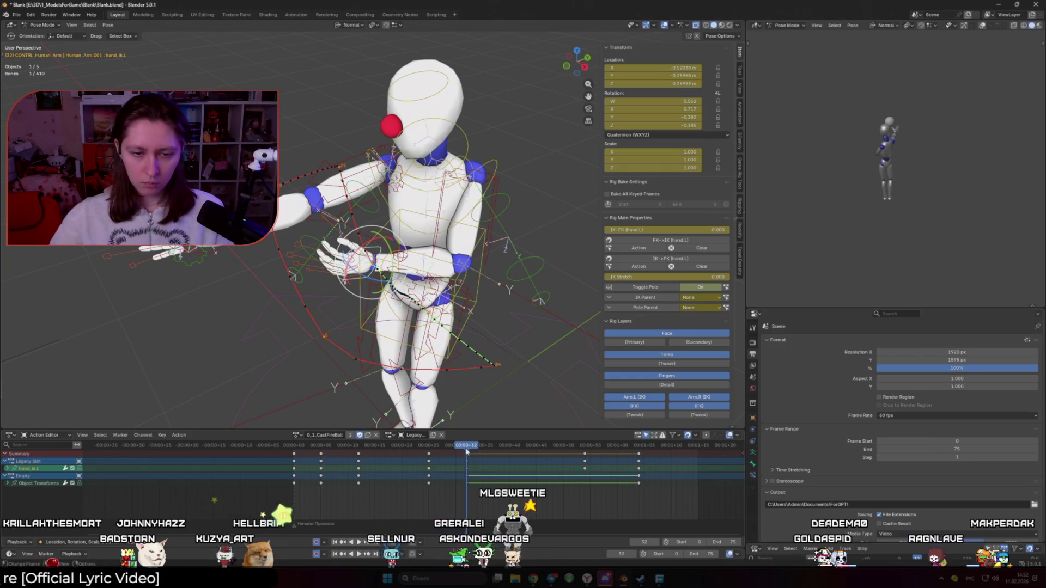
left_click_drag(468, 447, 497, 458)
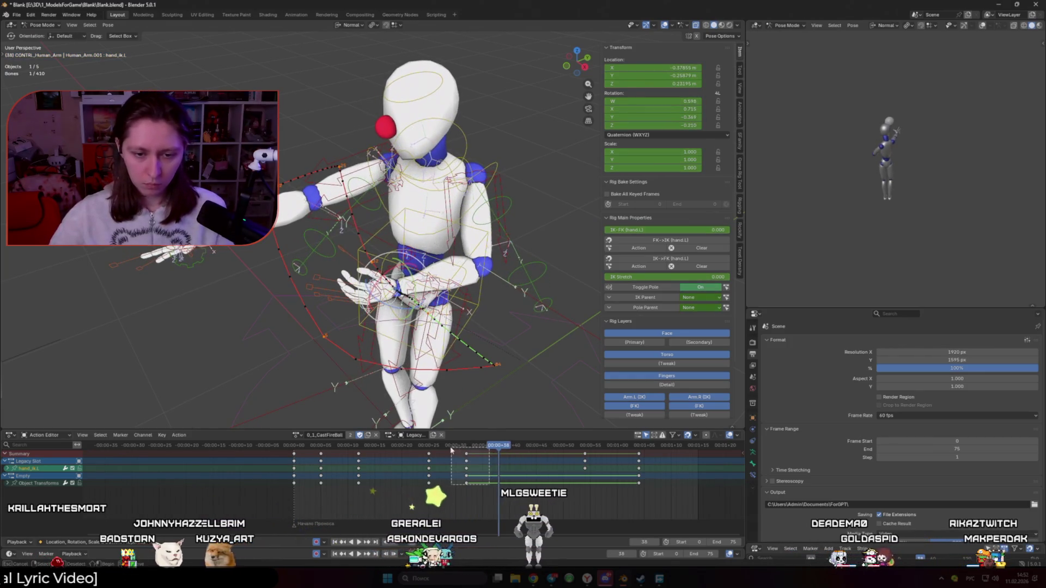
key("g")
left_click(580, 256)
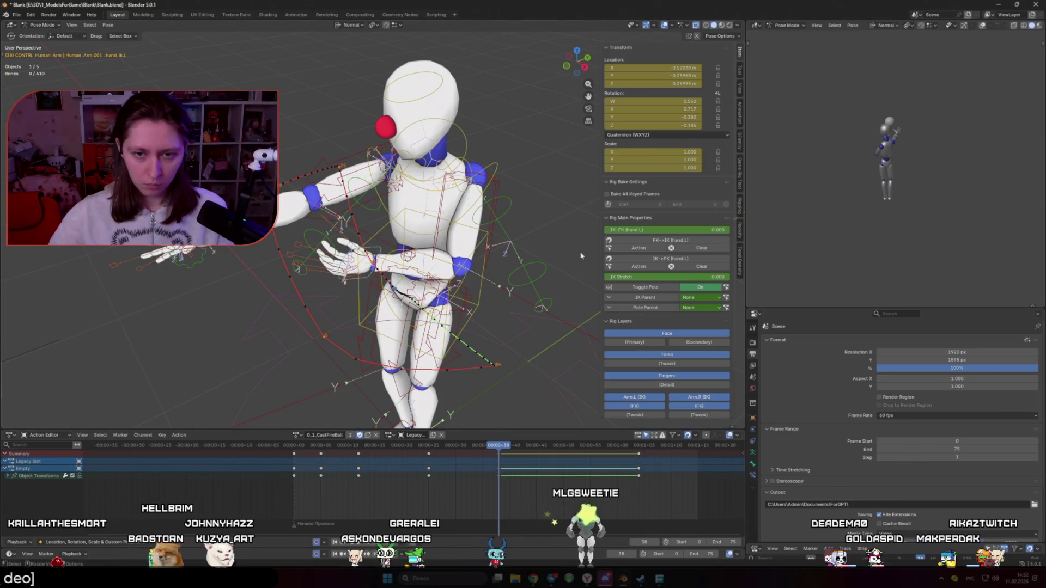
left_click(563, 262)
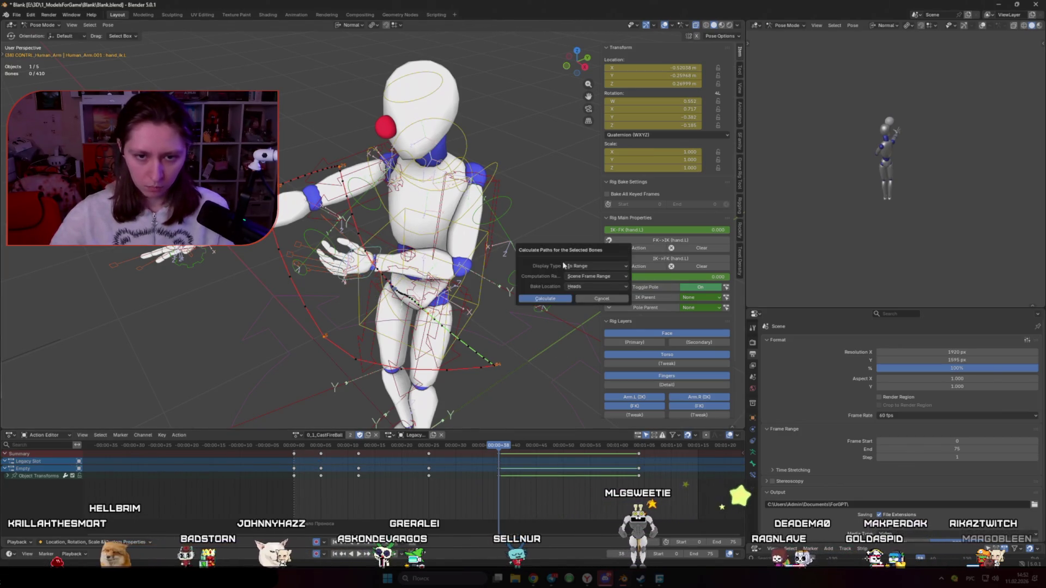
Calculate motion paths for the bones and review the left hand's trail in playback
left_click(543, 299)
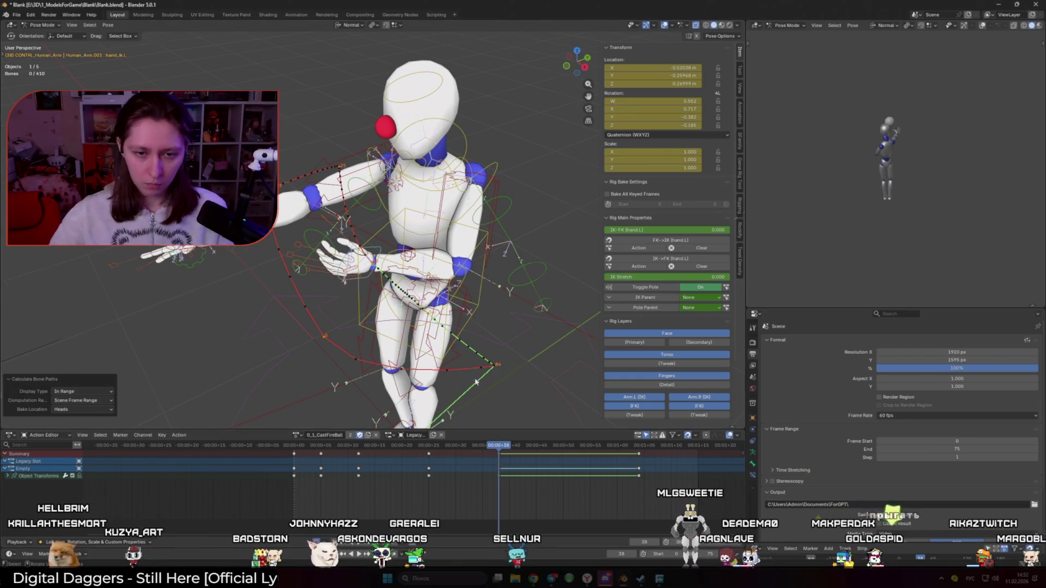
key("space")
scroll(474, 347, "up", 2)
scroll(475, 347, "up", 2)
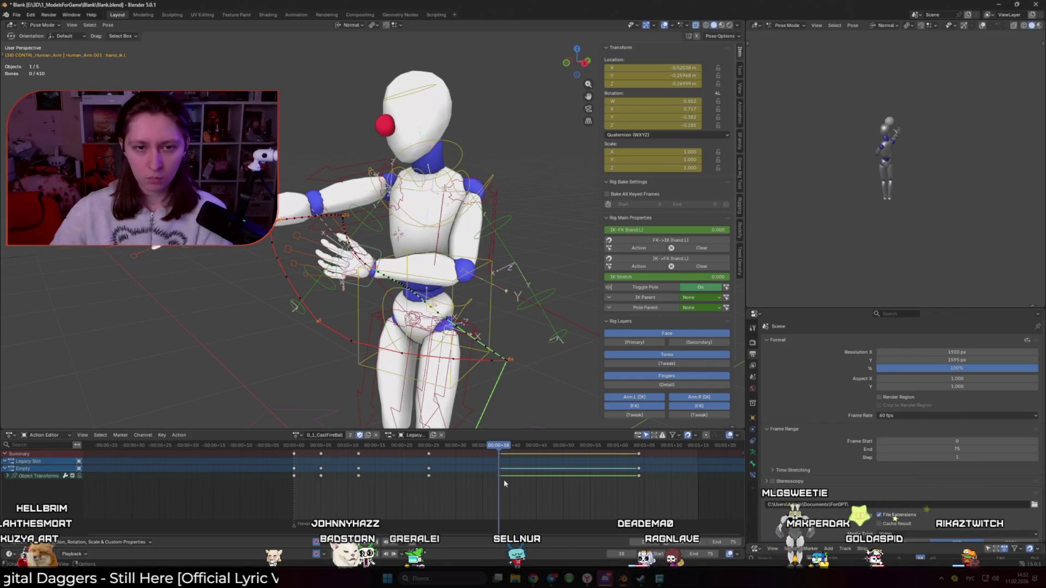
left_click(372, 261)
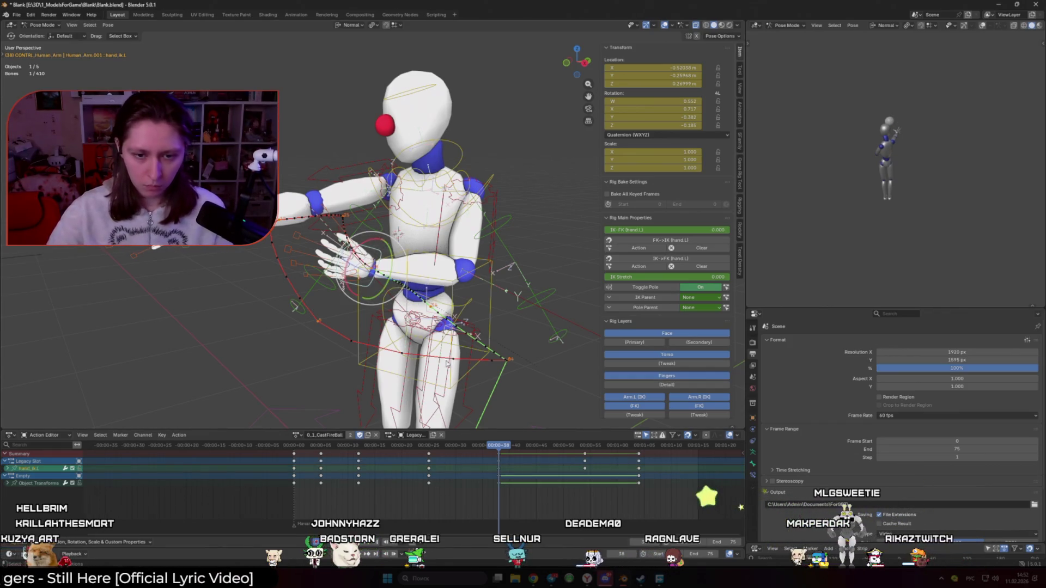
mouse_move(496, 448)
left_mouse_down()
mouse_move(396, 447)
mouse_move(520, 447)
left_mouse_up()
key("Left")
key("Left")
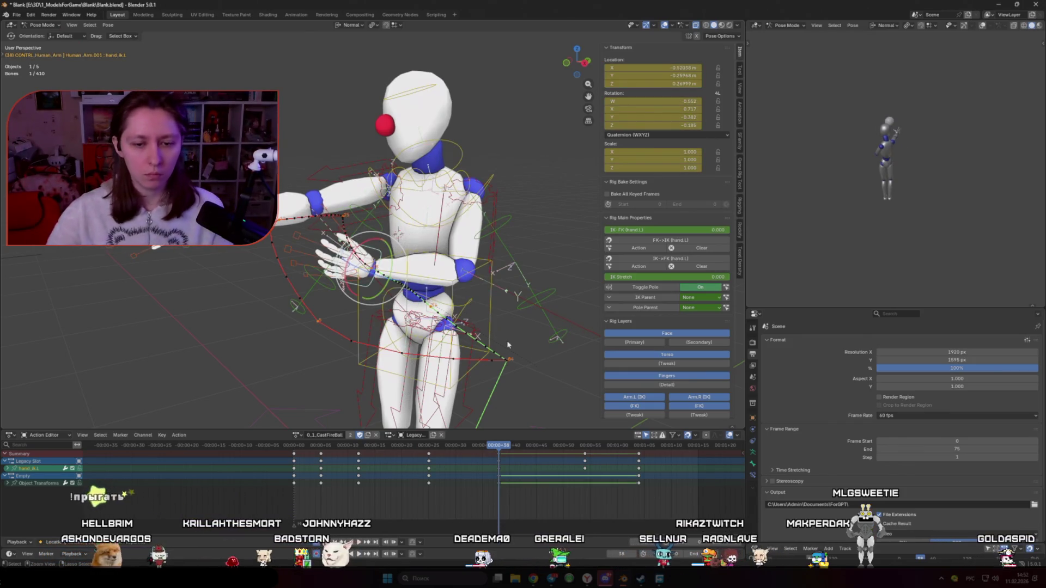
Reselect hand_ik.L and scrub the action, orbiting to follow its movement through the cast
left_click(507, 345)
left_click(376, 256)
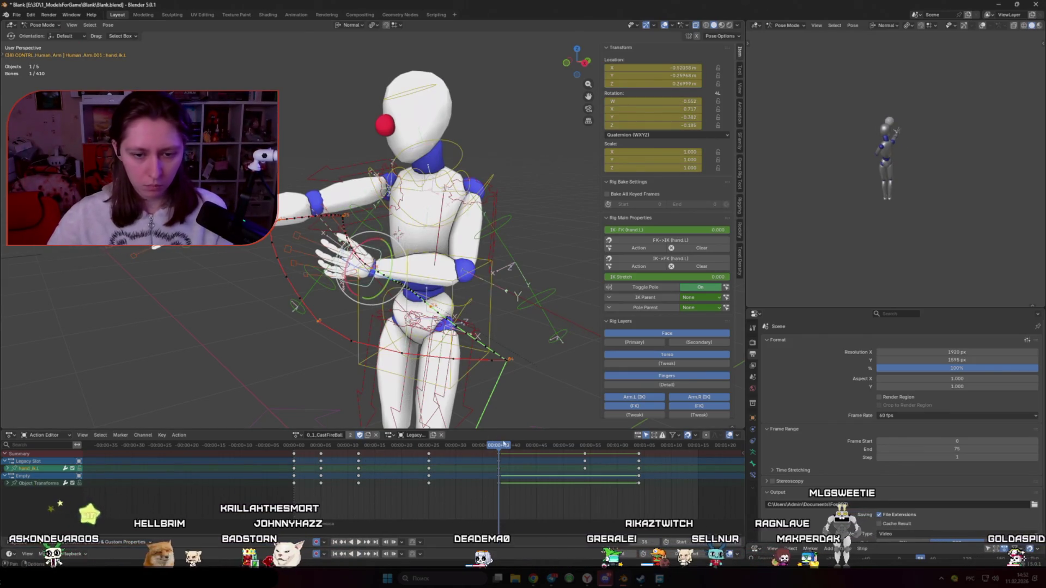
key("space")
key("space")
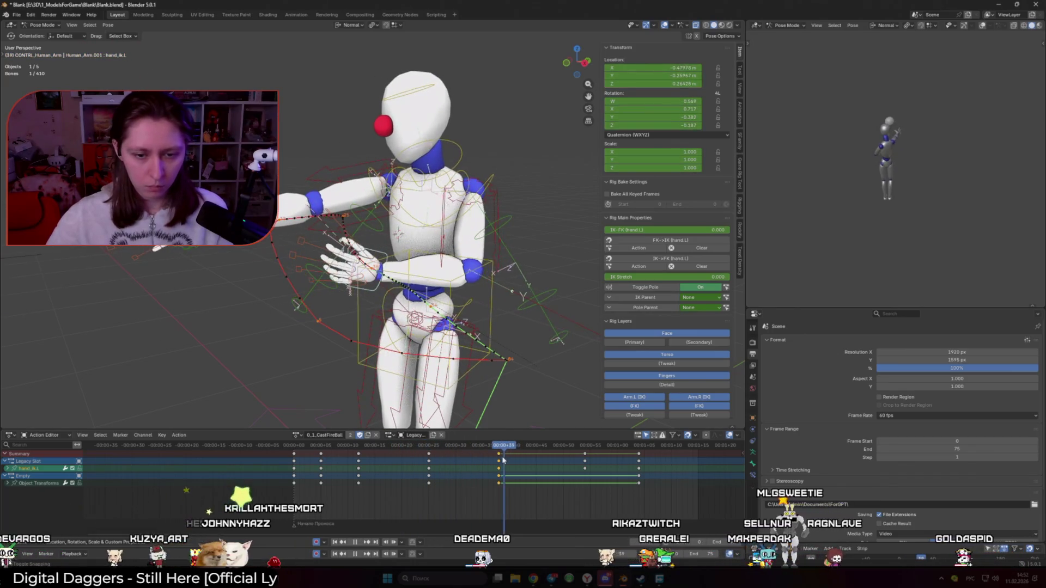
middle_click_drag(491, 369, 577, 427)
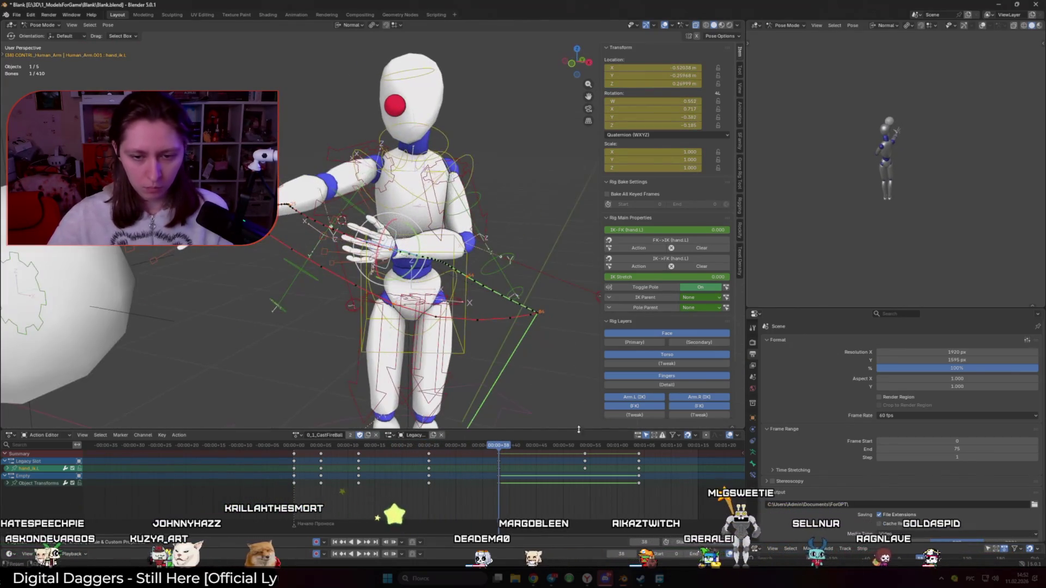
left_click(586, 445)
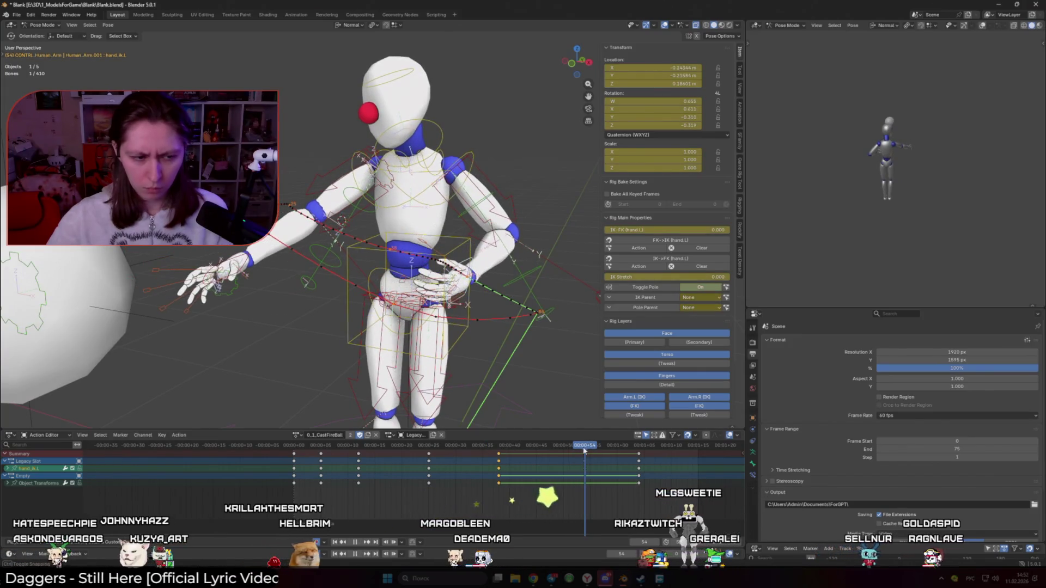
mouse_move(584, 446)
left_mouse_down()
mouse_move(500, 446)
mouse_move(579, 446)
left_mouse_up()
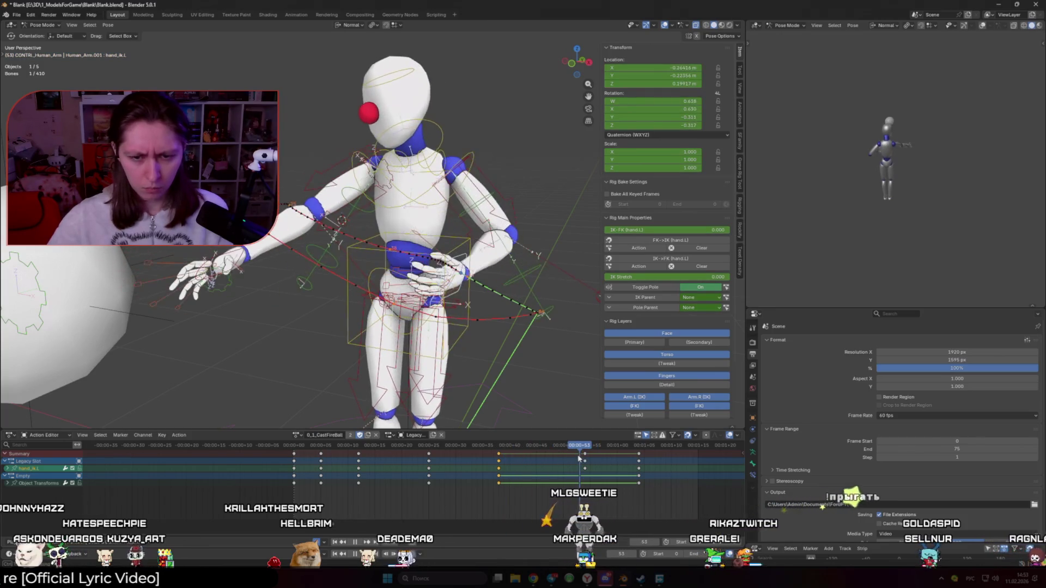
mouse_move(507, 344)
middle_mouse_down()
mouse_move(507, 403)
mouse_move(495, 358)
middle_mouse_up()
Move and rotate the left hand control at the mid-throw keyframe
key("Down")
key("g")
left_click(499, 343)
key("r")
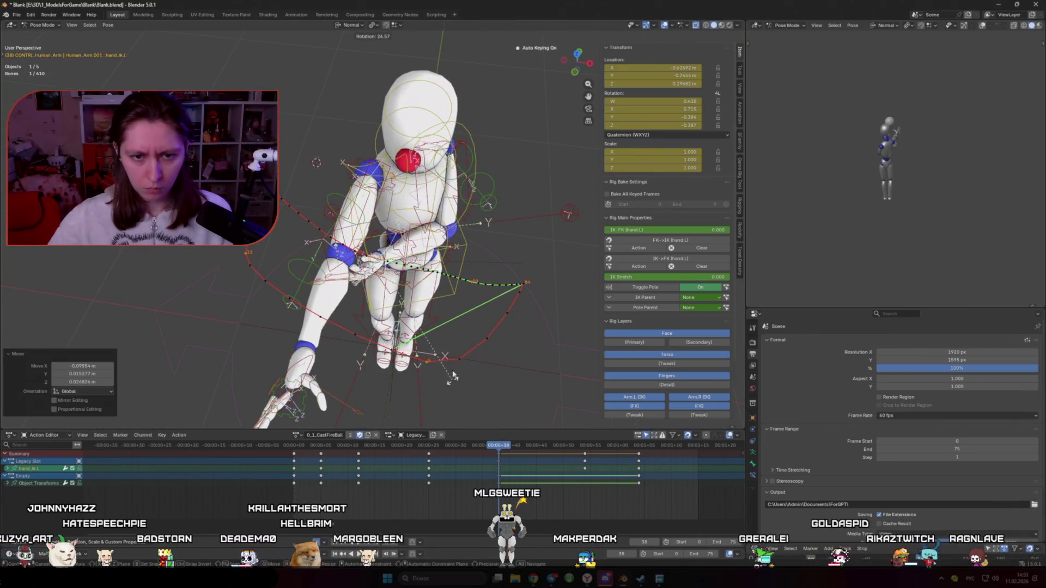
left_click(454, 377)
View the mannequin from the front and play back the revised cast with overlays hidden
mouse_move(454, 368)
middle_mouse_down()
mouse_move(482, 307)
mouse_move(506, 376)
middle_mouse_up()
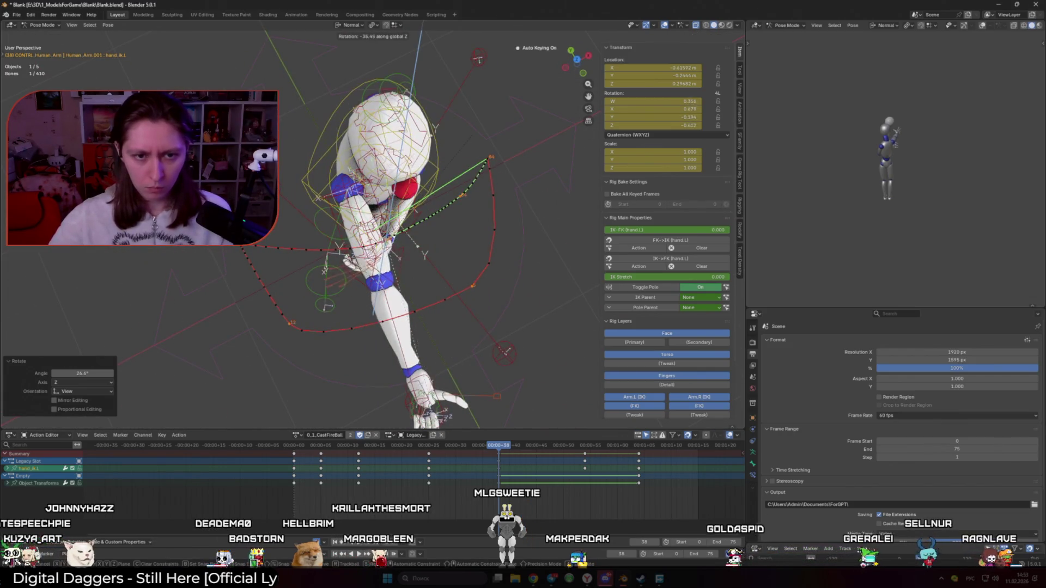
middle_click_drag(506, 352, 409, 311)
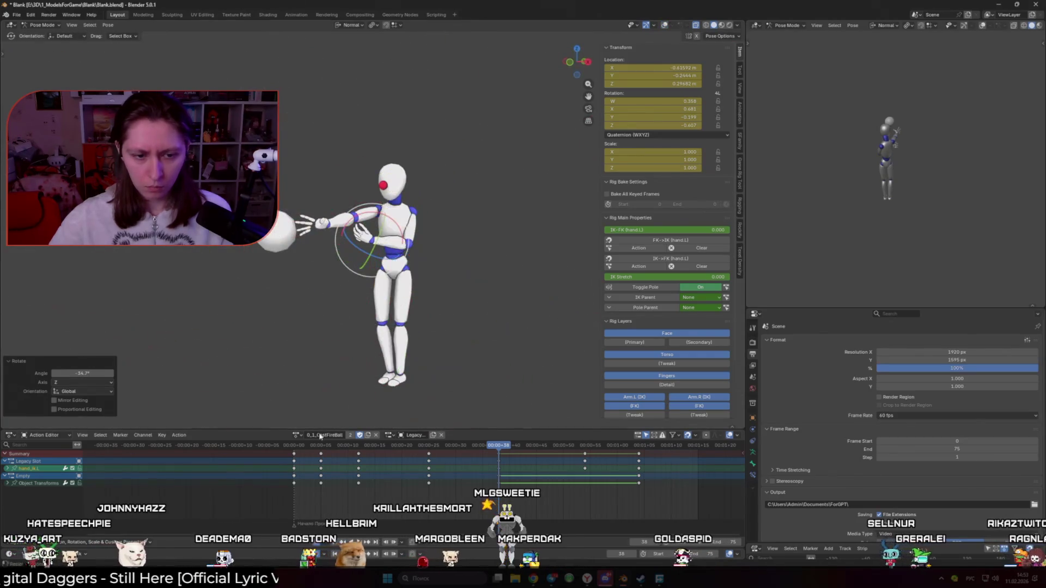
key("space")
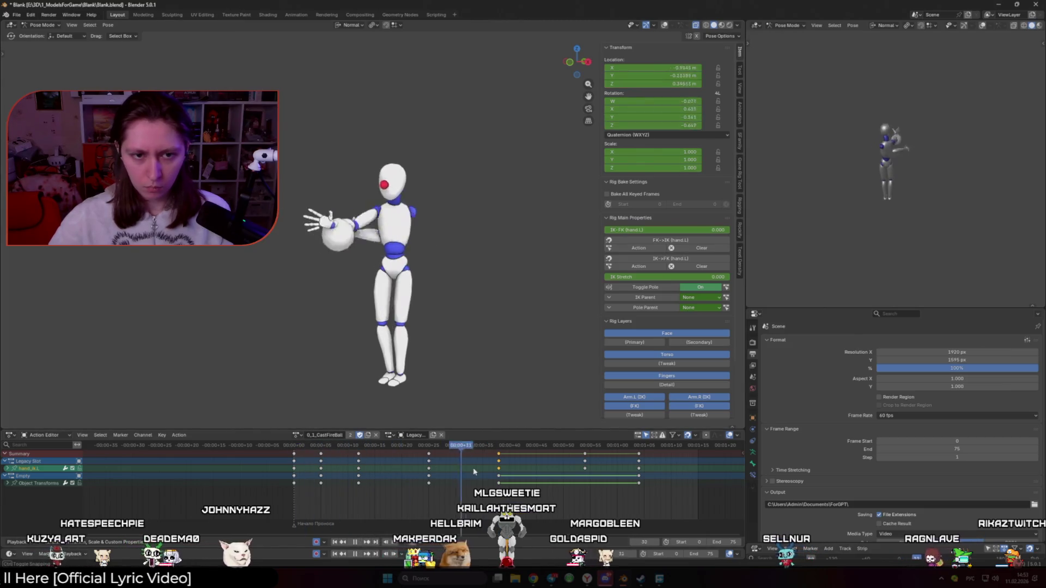
left_click(311, 447)
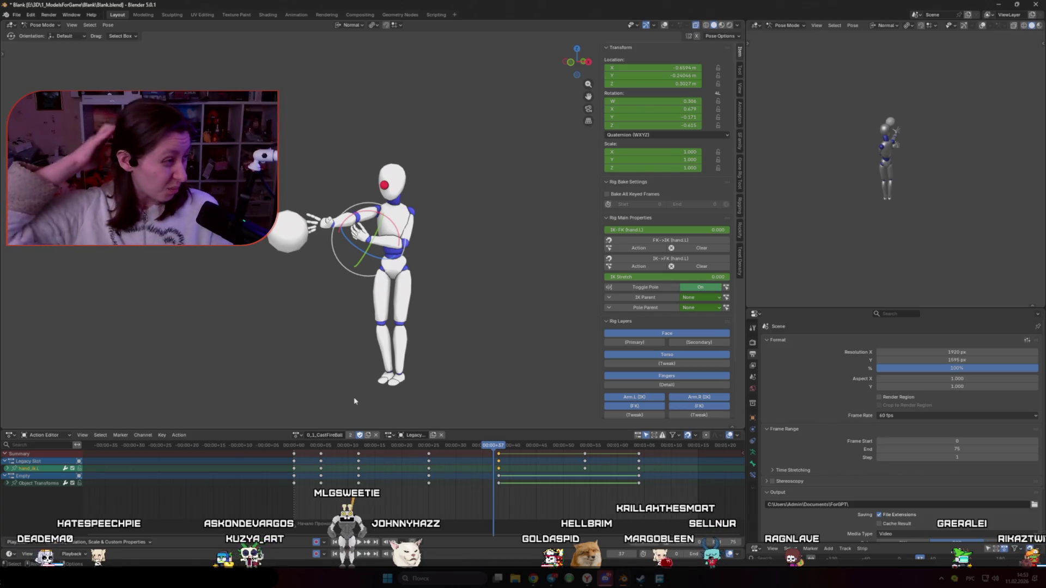
Show the rig overlays, stop at the mid-cast frame and reposition the hand control
key("shift+alt+z")
scroll(370, 404, "up", 5)
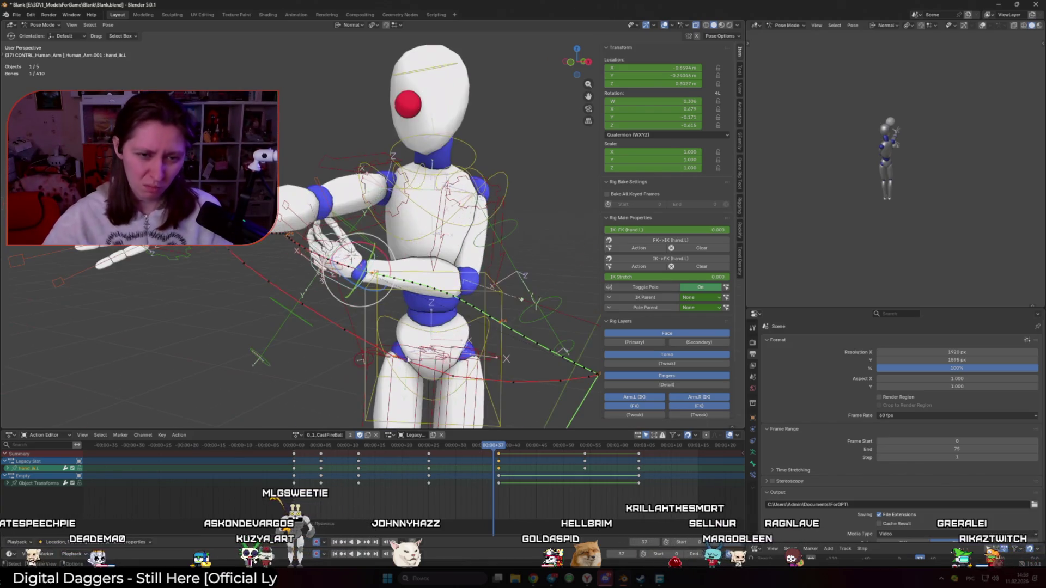
key("space")
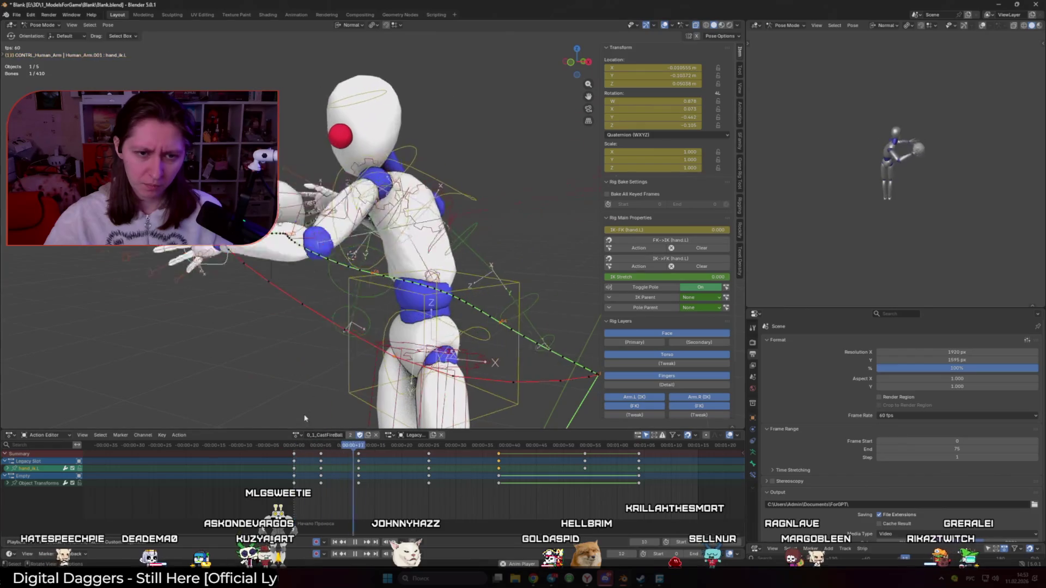
left_click(496, 447)
key("g")
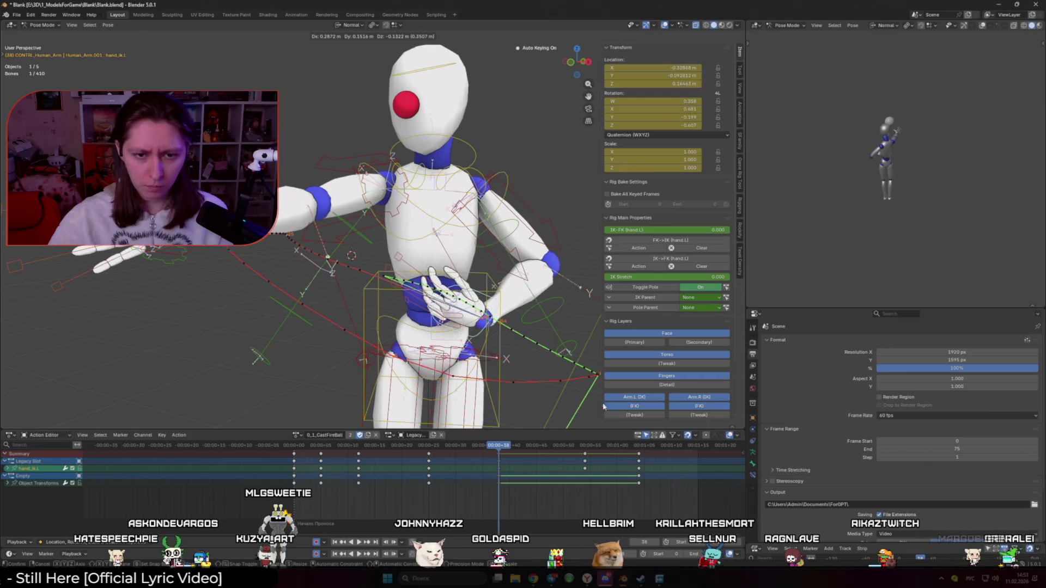
left_click(458, 270)
From a side view, lower the hand further, then return to a front view with overlays on
mouse_move(535, 379)
middle_mouse_down()
mouse_move(482, 410)
mouse_move(425, 384)
middle_mouse_up()
key("shift+alt+z")
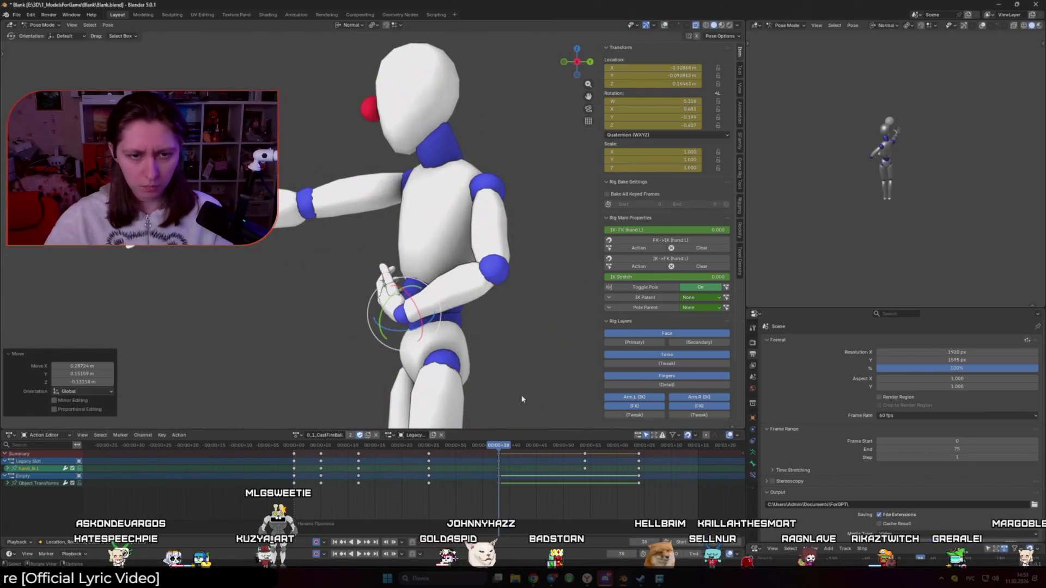
key("g")
left_click(414, 354)
key("shift+alt+z")
middle_click_drag(498, 362, 409, 385)
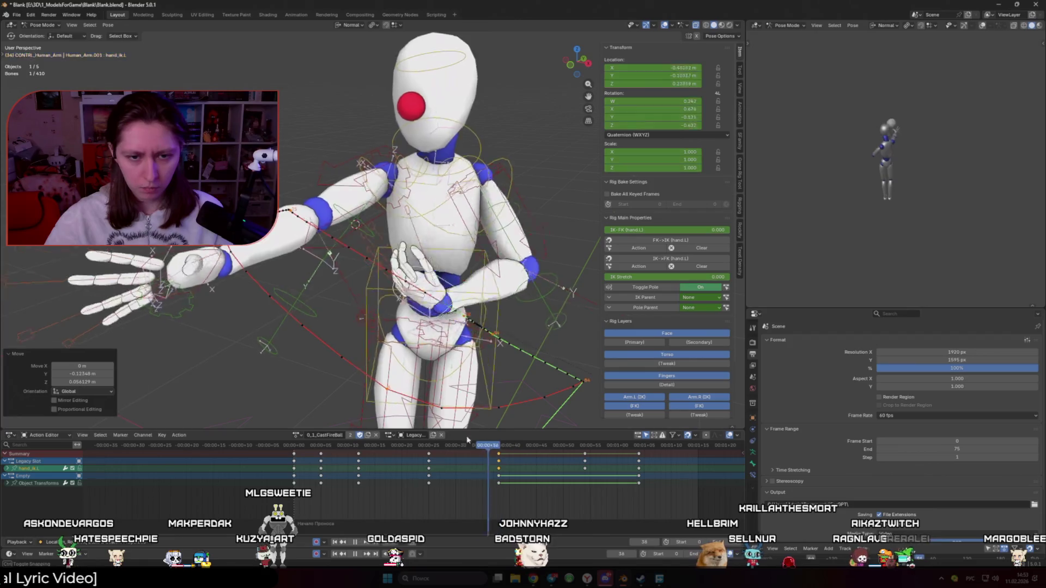
Scrub nearby frames to check the hand's motion and key the pose at the mid-cast frame
left_click(490, 447)
left_click_drag(494, 447, 585, 447)
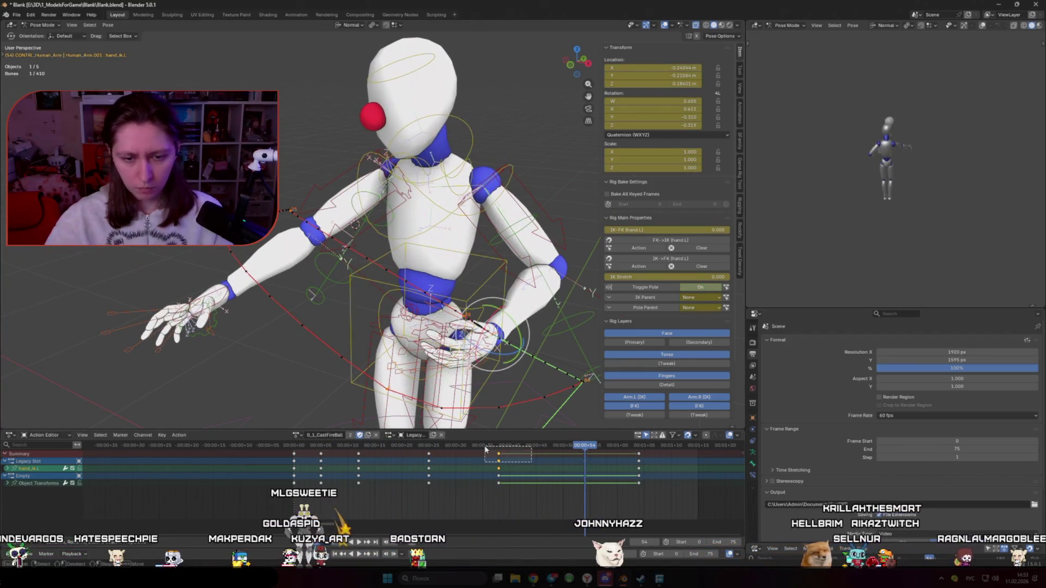
left_click_drag(486, 446, 585, 446)
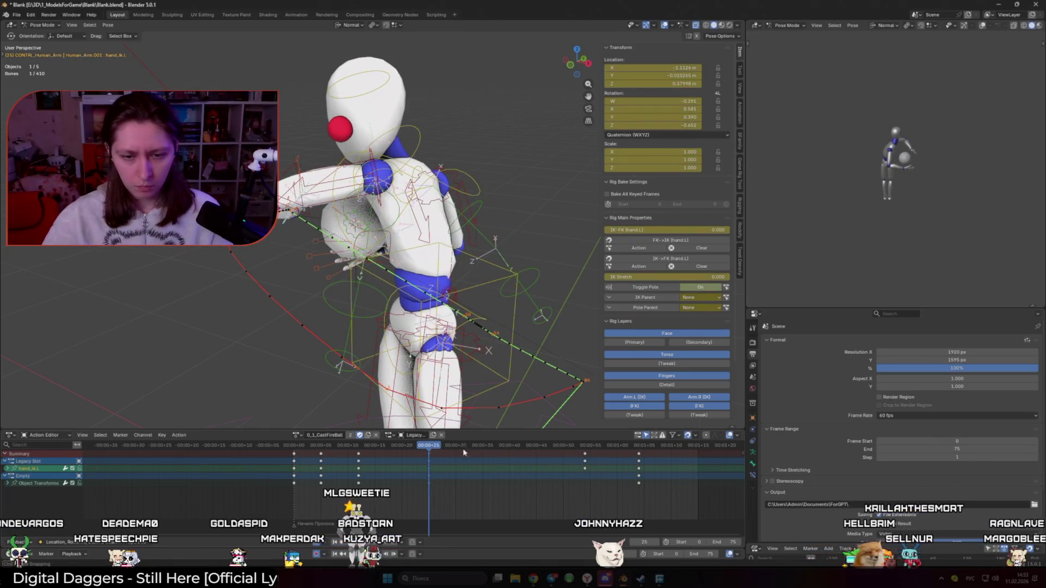
key("ctrl+z")
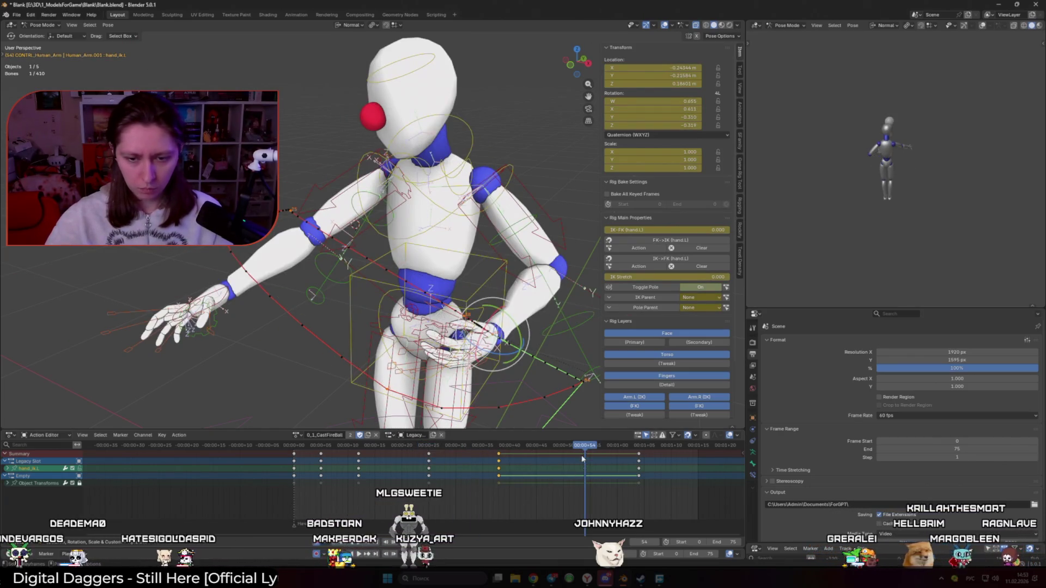
mouse_move(585, 446)
left_mouse_down()
mouse_move(448, 447)
mouse_move(502, 445)
left_mouse_up()
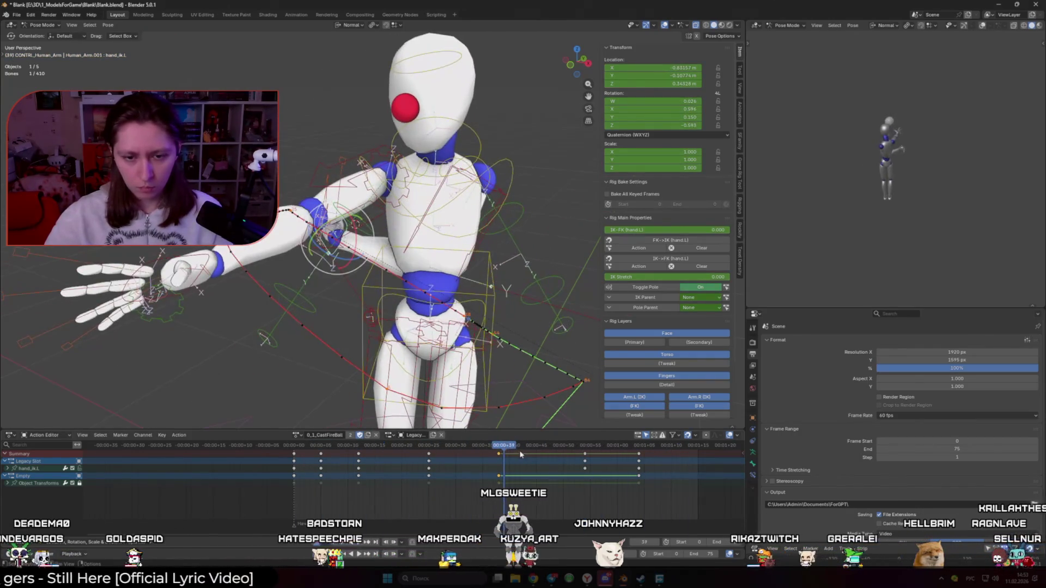
middle_click_drag(458, 245, 382, 317)
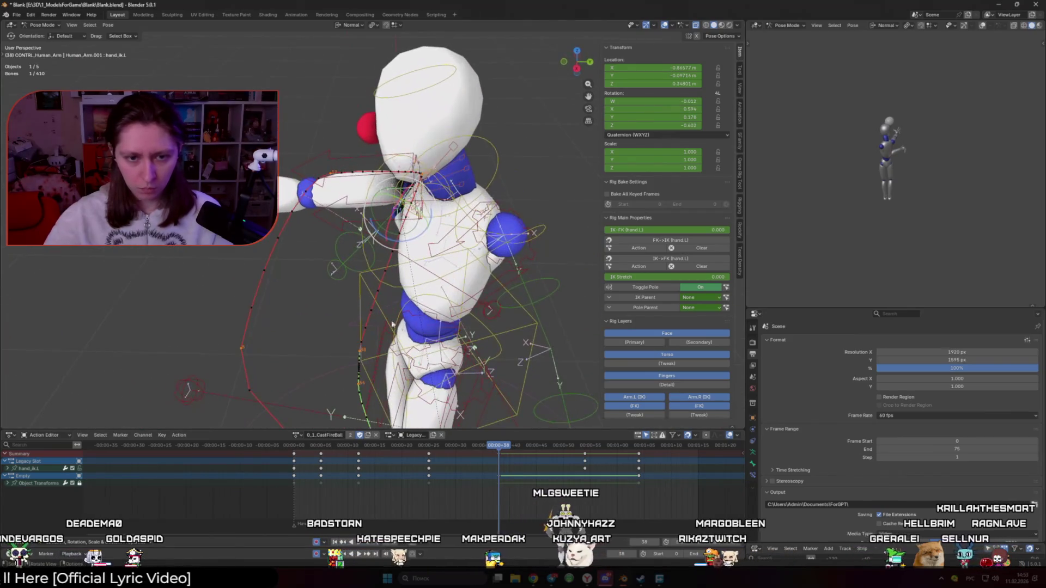
Push the hand back along Y and across the body along X, then play back
key("g")
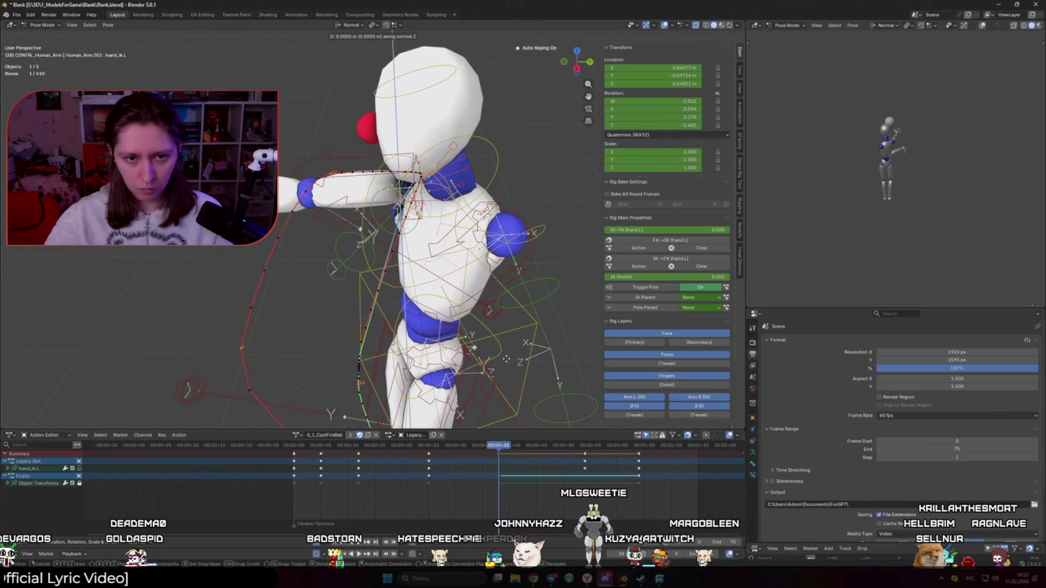
key("g")
key("y")
left_click(474, 356)
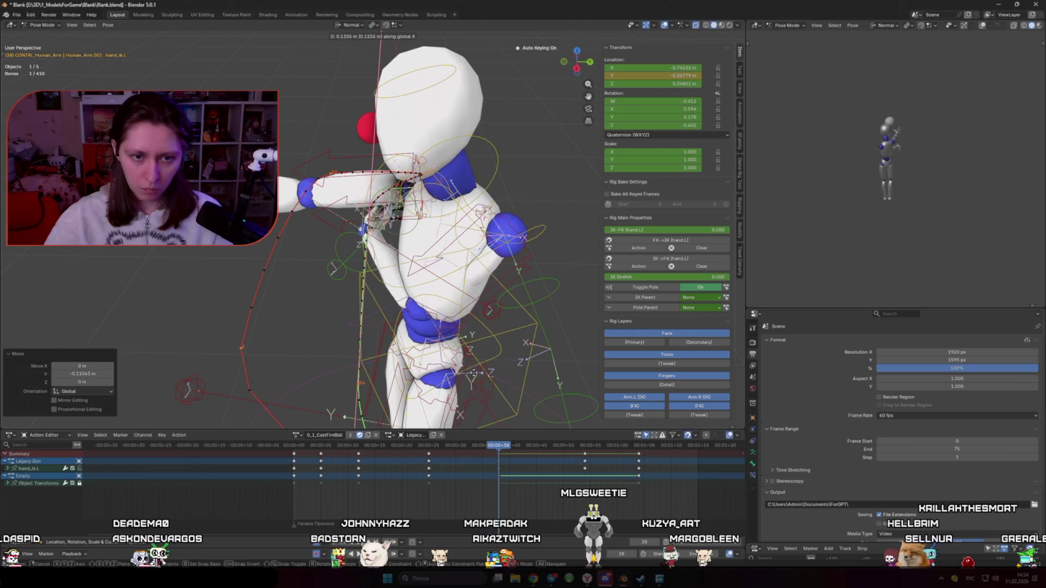
left_click(494, 439)
key("space")
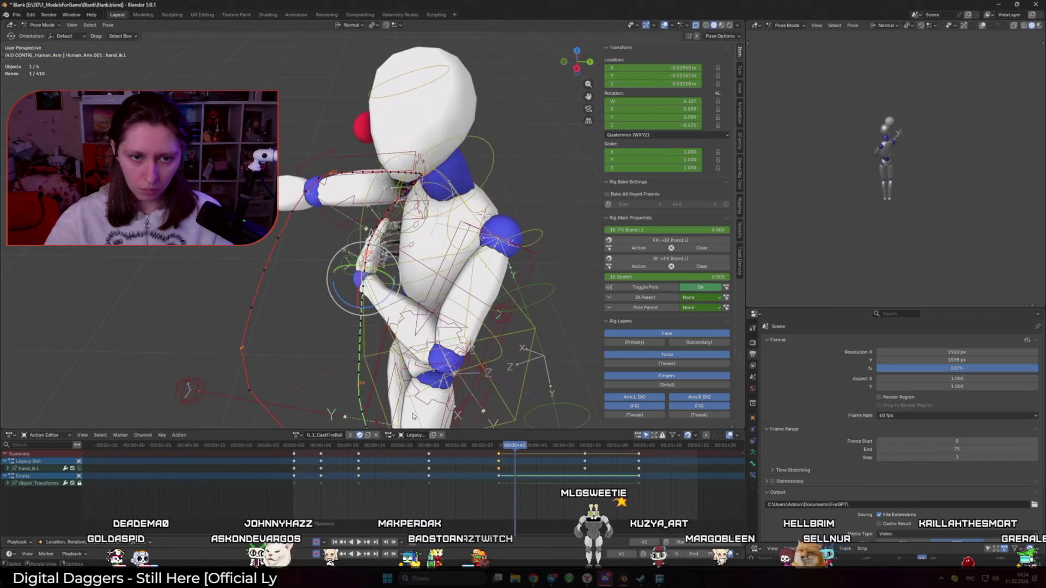
Shift the hand's later keyframes to an earlier frame and deselect the bones
left_click_drag(498, 446, 587, 446)
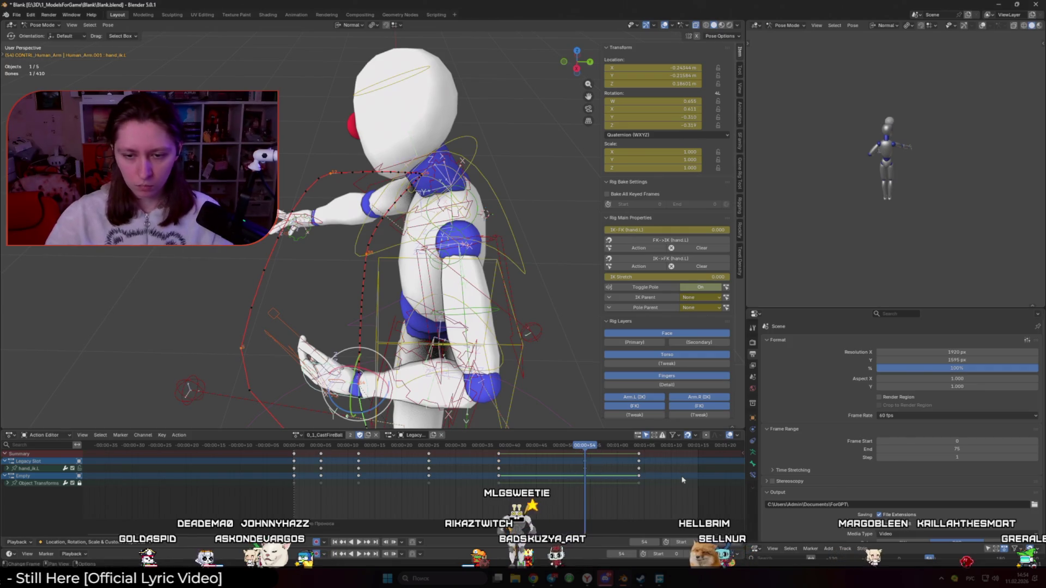
left_click_drag(639, 463, 585, 462)
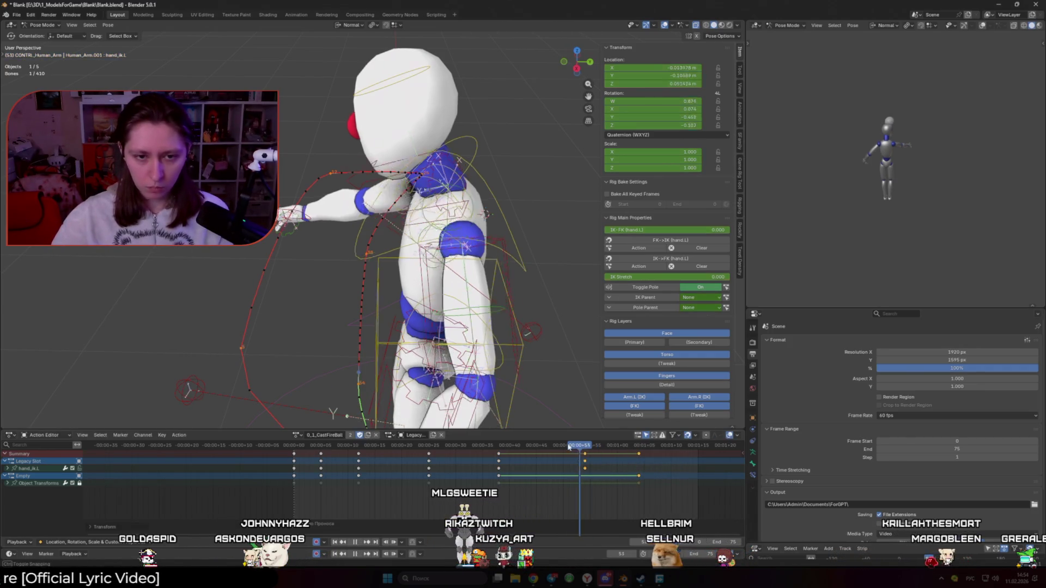
mouse_move(468, 399)
middle_mouse_down()
mouse_move(560, 353)
mouse_move(523, 352)
mouse_move(508, 335)
middle_mouse_up()
left_click(549, 363)
left_click(539, 351)
key("q")
Clear the bone motion paths via Quick Favorites and recalculate the path for hand_ik.L
left_click(552, 355)
key("q")
left_click(523, 342)
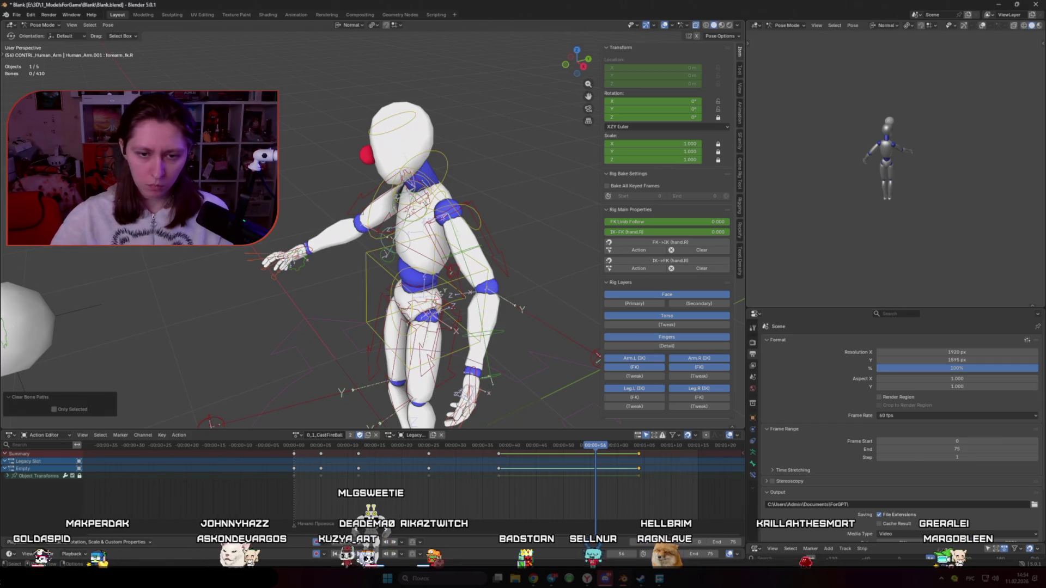
left_click(472, 292)
key("q")
left_click(458, 359)
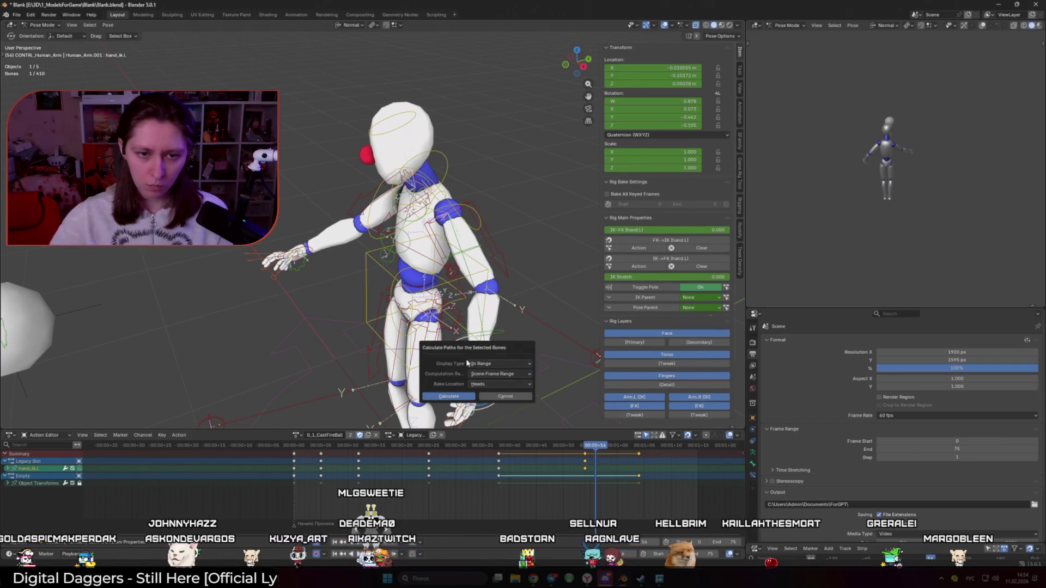
left_click(448, 396)
Jump to frame 47 and refresh all motion paths in the Armature Motion Paths panel
middle_click_drag(458, 360, 491, 326)
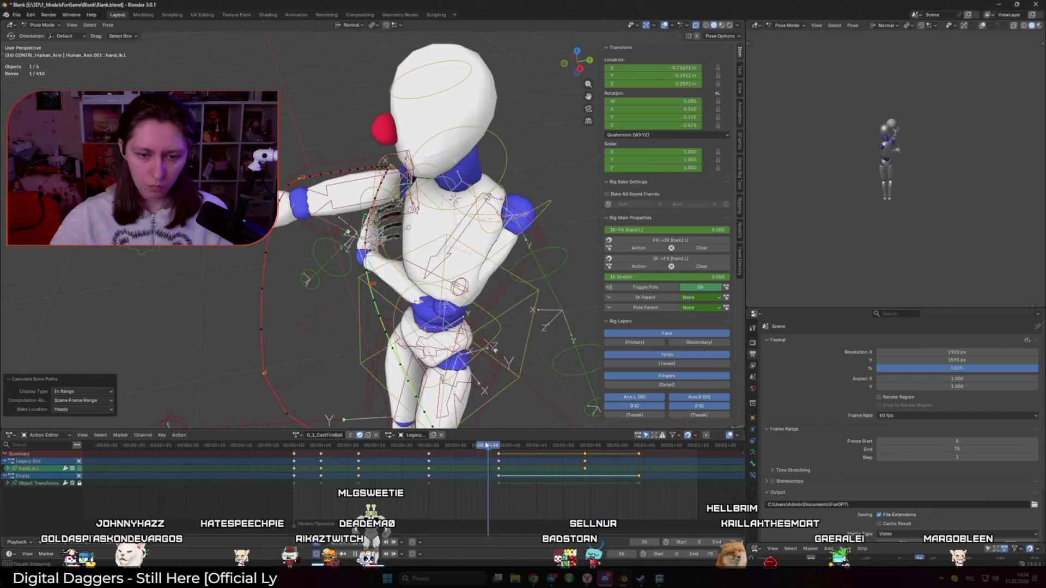
left_click(546, 445)
mouse_move(458, 286)
middle_mouse_down()
mouse_move(490, 312)
mouse_move(458, 279)
middle_mouse_up()
left_click(523, 392)
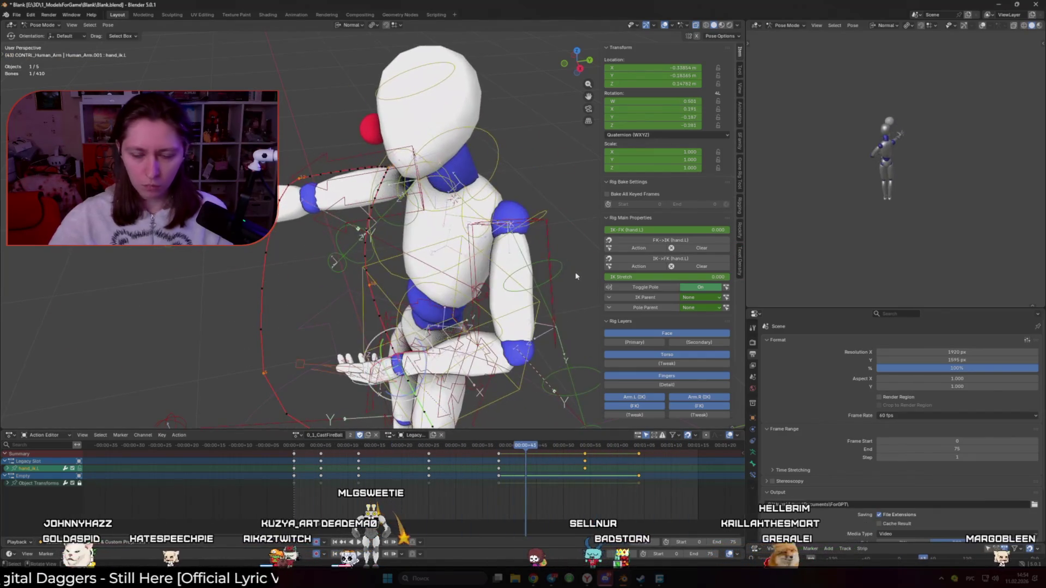
scroll(947, 408, "down", 3)
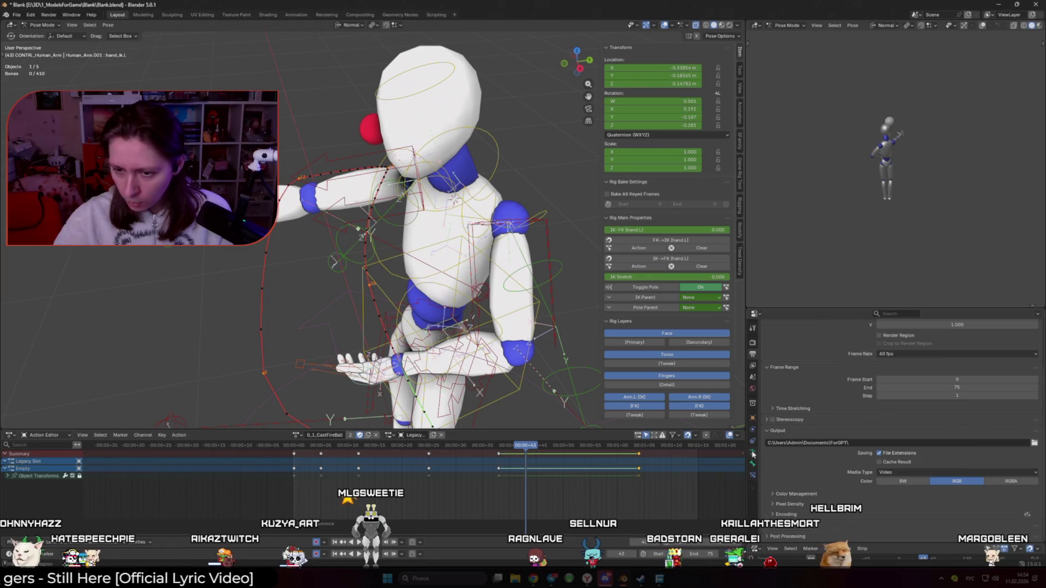
scroll(899, 426, "down", 2, "ctrl")
left_click(901, 470)
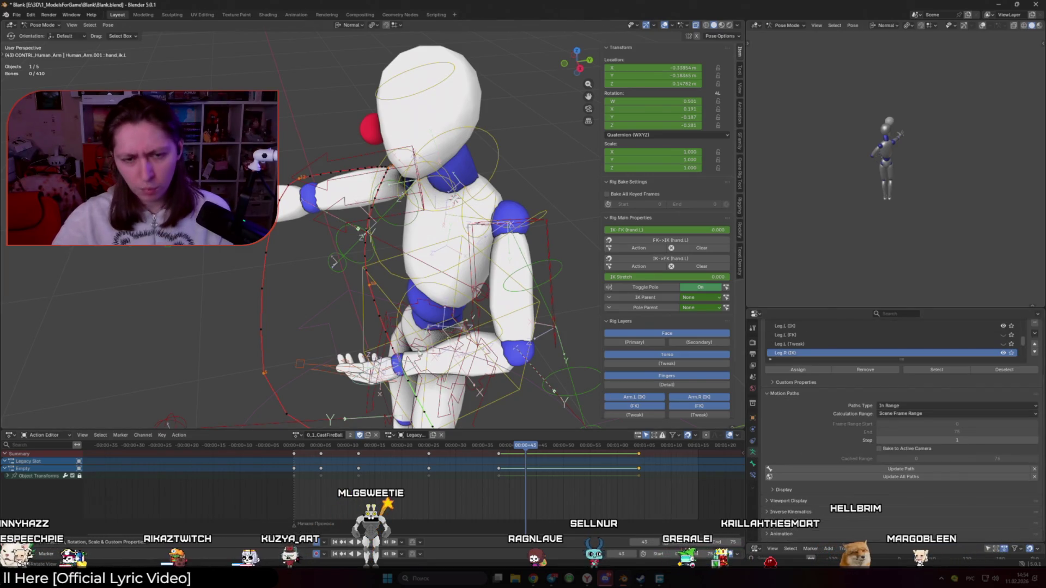
scroll(409, 245, "up", 3)
left_click(860, 476)
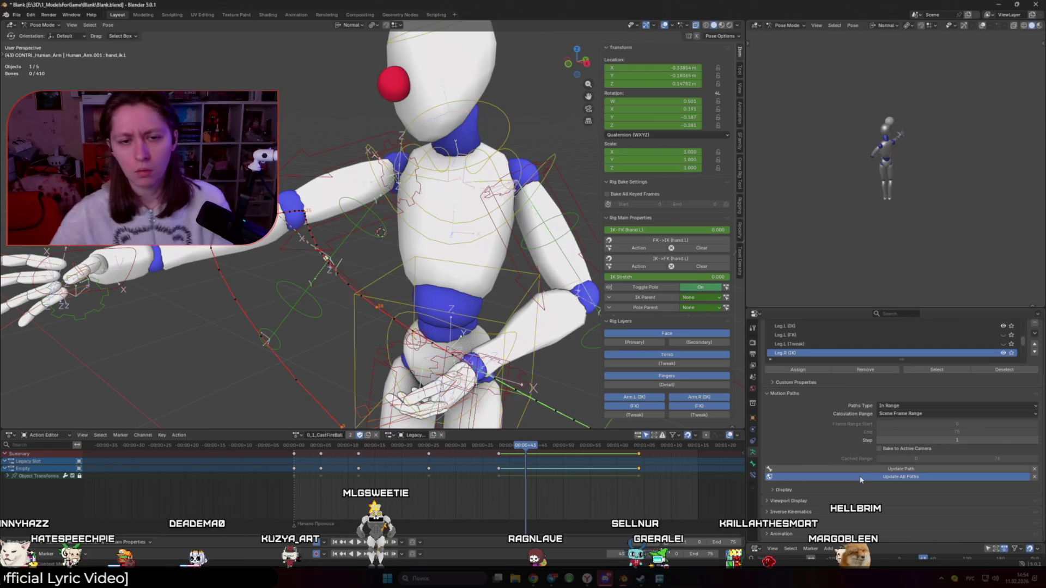
key("a")
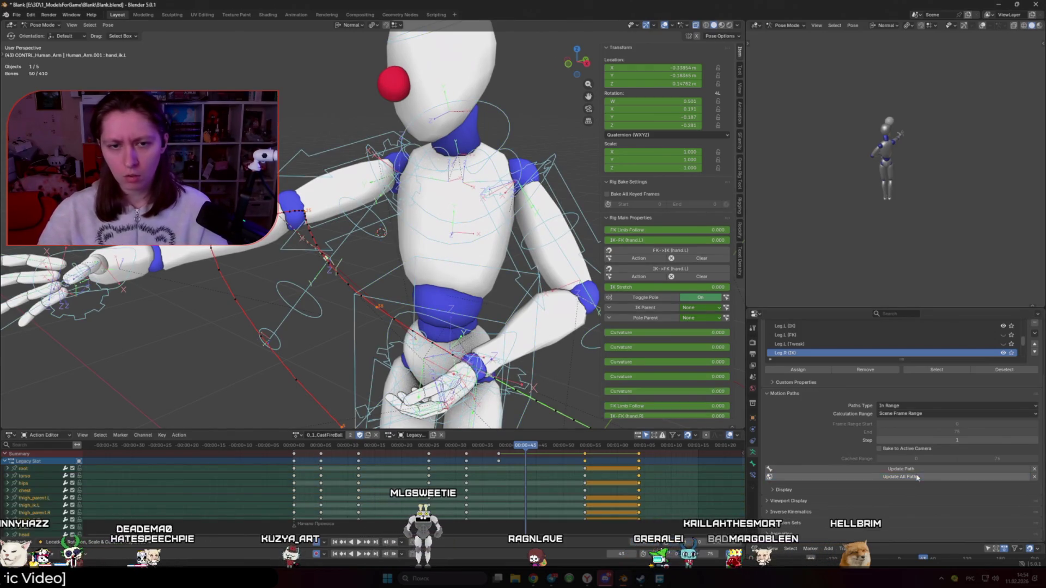
scroll(233, 377, "down", 3)
left_click(233, 377)
mouse_move(316, 365)
middle_mouse_down()
mouse_move(370, 367)
mouse_move(327, 344)
mouse_move(377, 273)
middle_mouse_up()
scroll(369, 367, "up", 2)
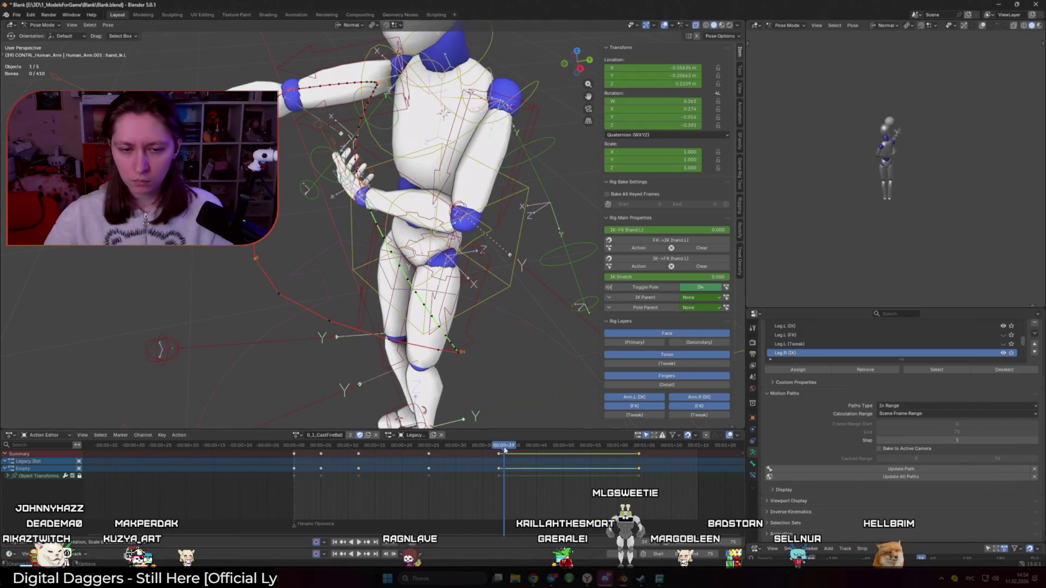
Scrub back to the earlier frame and drag the hand control bone to a new position
mouse_move(443, 447)
left_mouse_down()
mouse_move(370, 447)
mouse_move(479, 447)
mouse_move(452, 448)
left_mouse_up()
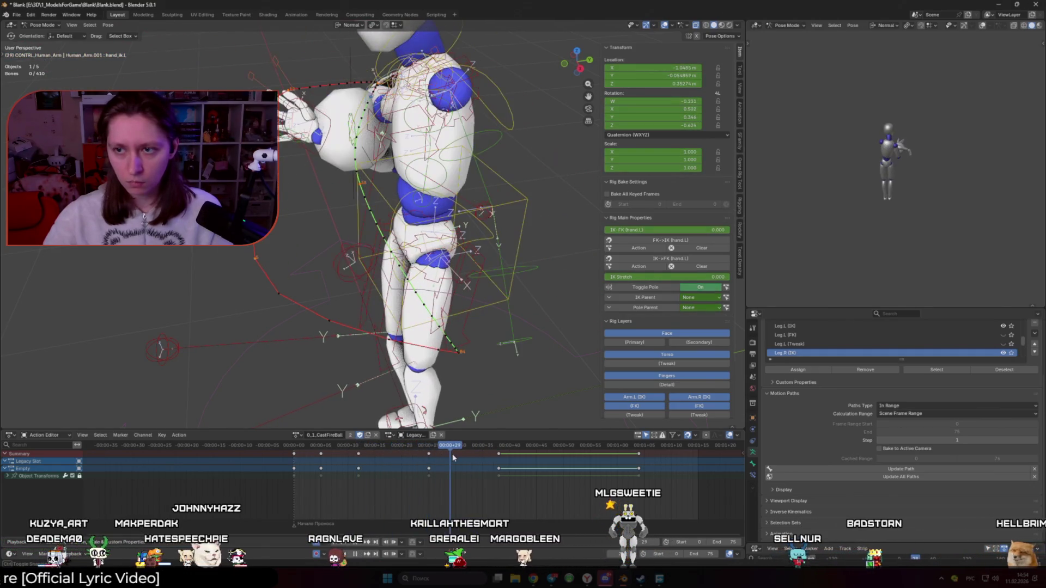
middle_click_drag(457, 246, 391, 287)
left_click(479, 233)
middle_click_drag(458, 245, 510, 288)
key("g")
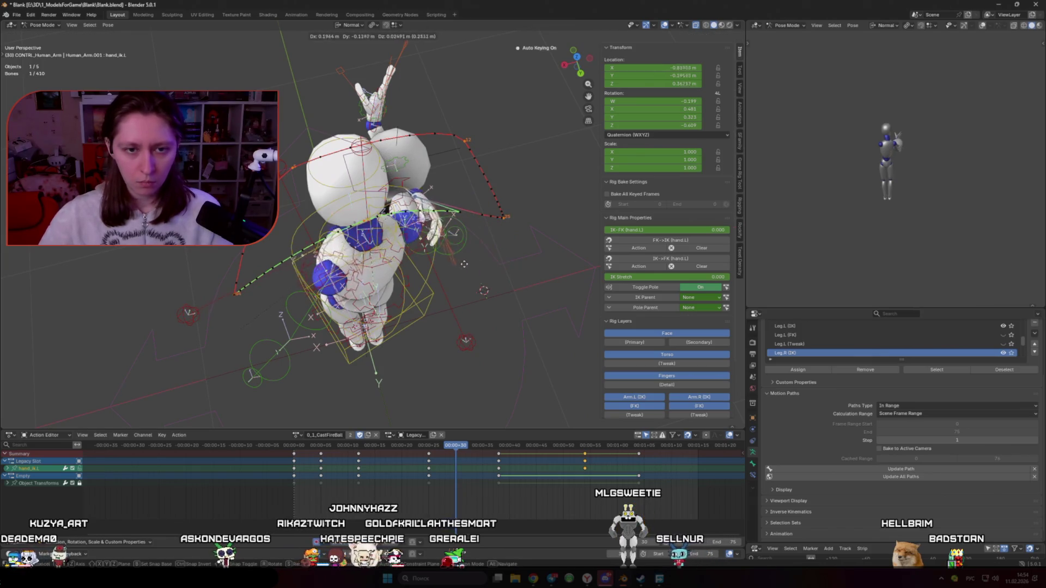
left_click(430, 261)
Rotate the hand control to a new angle and nudge its position once more
middle_click_drag(429, 262, 474, 233)
key("r")
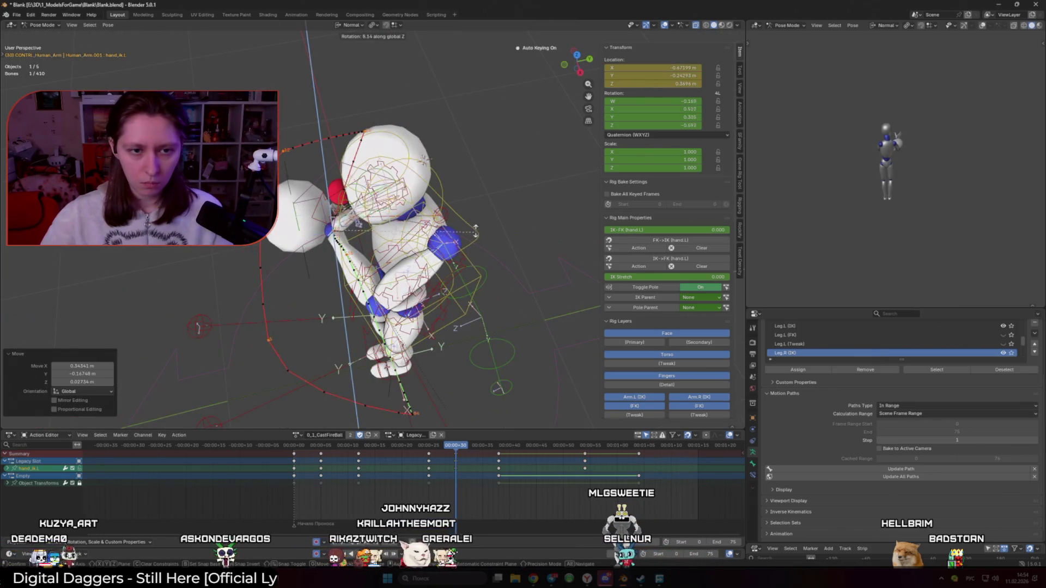
left_click(441, 120)
middle_click_drag(442, 164, 491, 246)
key("g")
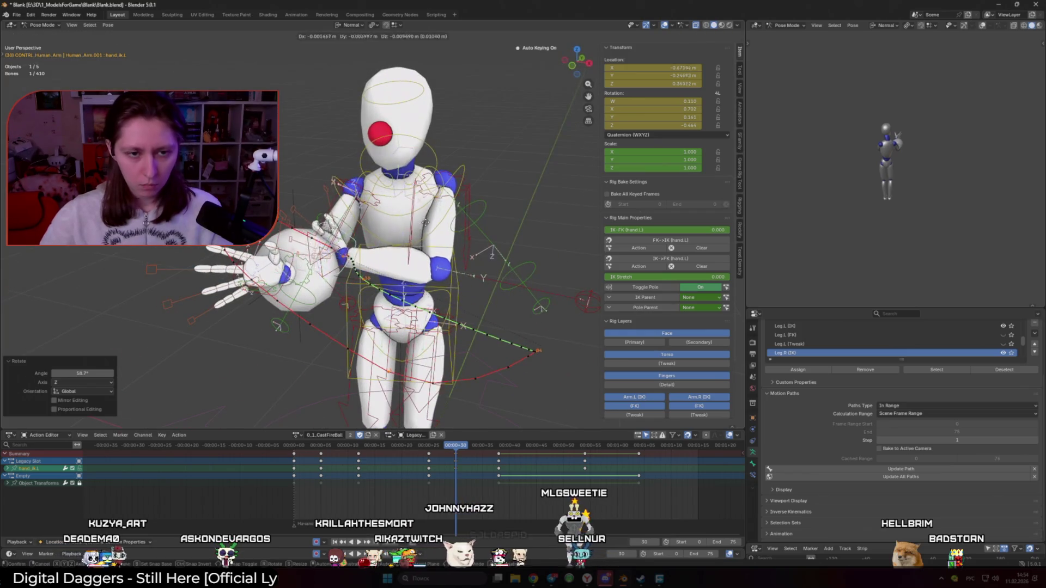
left_click(331, 269)
Play back the motion, scrubbing to around frame 30 between plays
key("space")
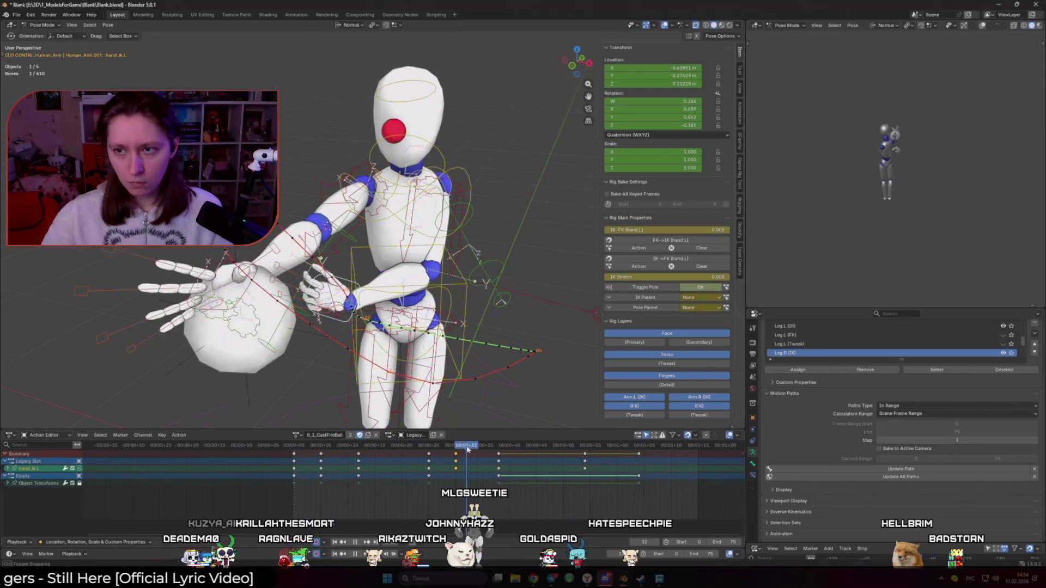
mouse_move(493, 449)
left_mouse_down()
mouse_move(455, 451)
mouse_move(501, 456)
left_mouse_up()
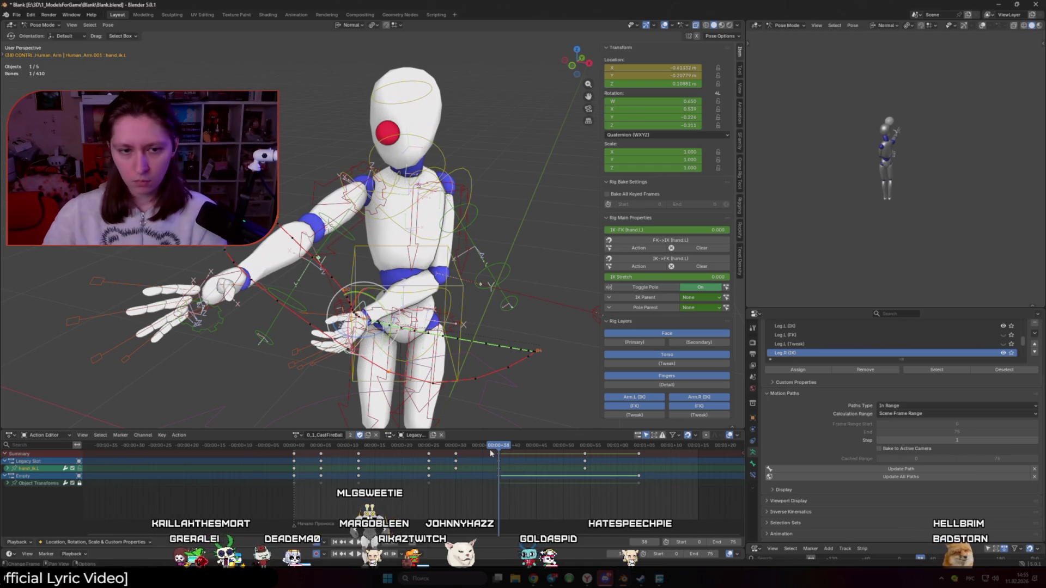
key("space")
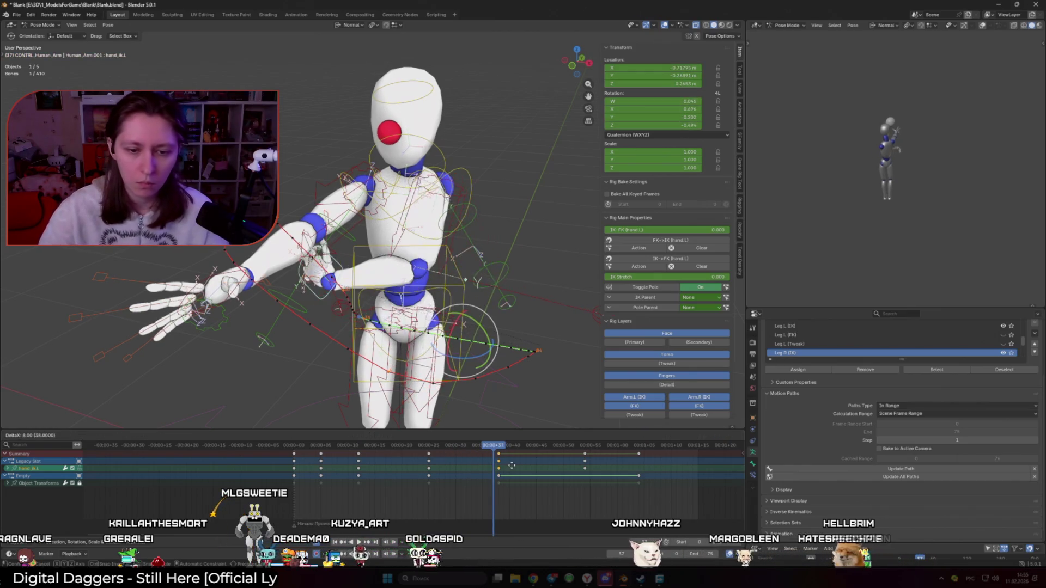
Scrub between frames 25-37, settle on frame 28 and view the character from the top
left_click(429, 445)
mouse_move(429, 446)
left_mouse_down()
mouse_move(495, 446)
mouse_move(461, 446)
left_mouse_up()
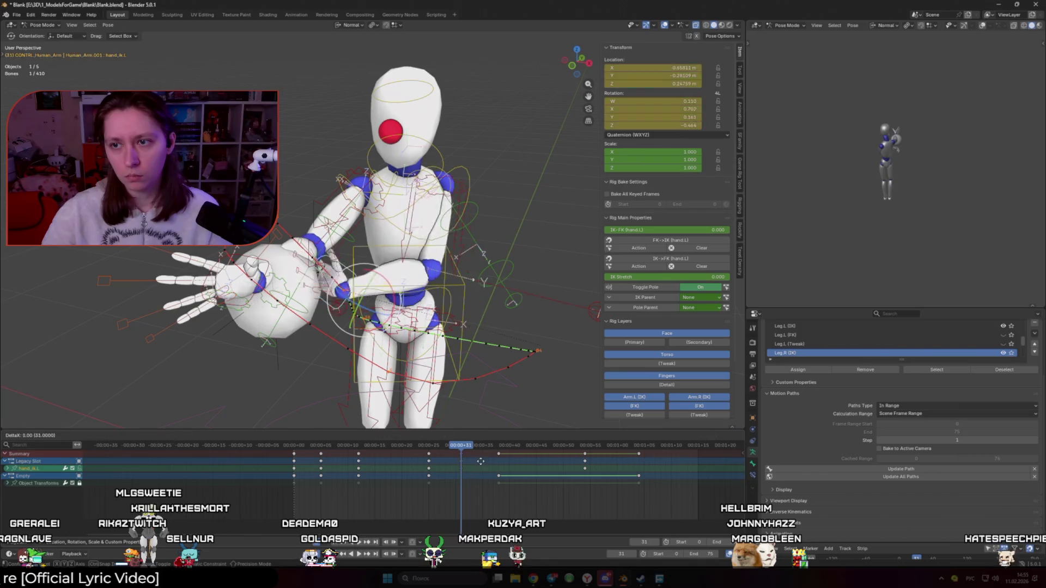
key("r")
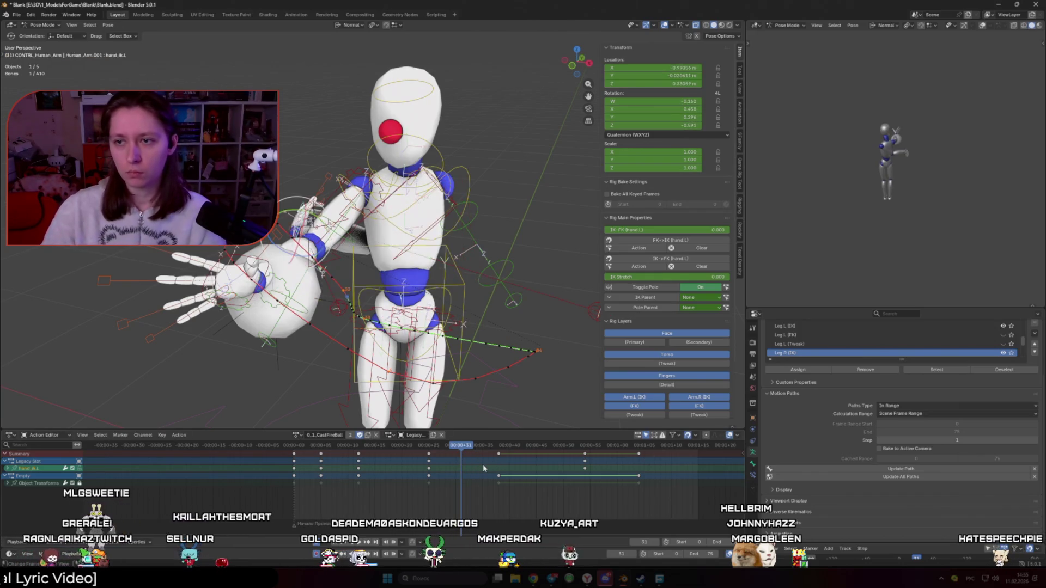
left_click(429, 446)
mouse_move(429, 448)
left_mouse_down()
mouse_move(458, 456)
mouse_move(448, 458)
left_mouse_up()
middle_click_drag(445, 392, 459, 361)
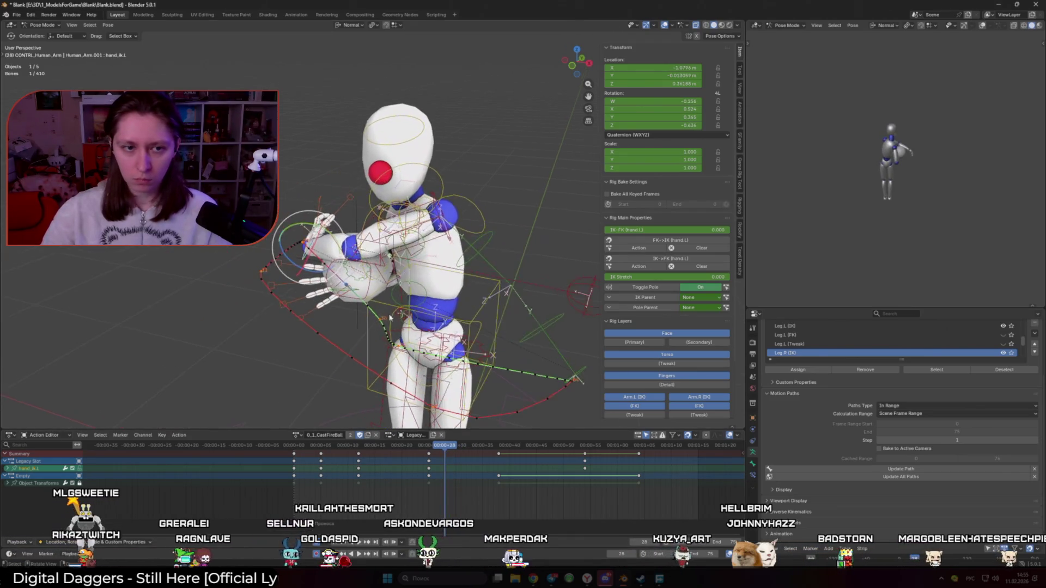
middle_click_drag(425, 327, 384, 319)
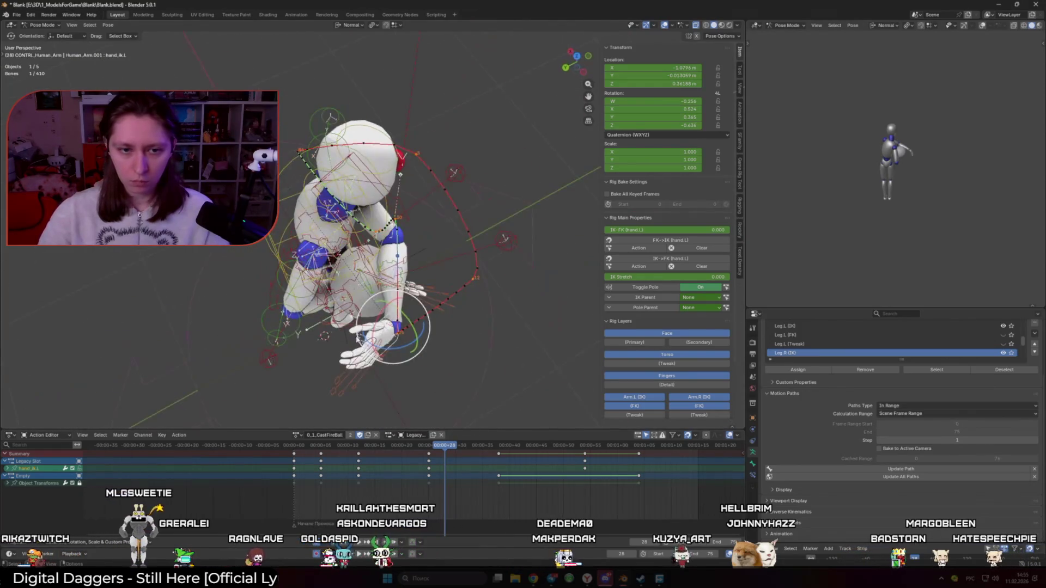
key("KP_7")
Move and rotate the hand control in top view so it cradles the fireball
key("g")
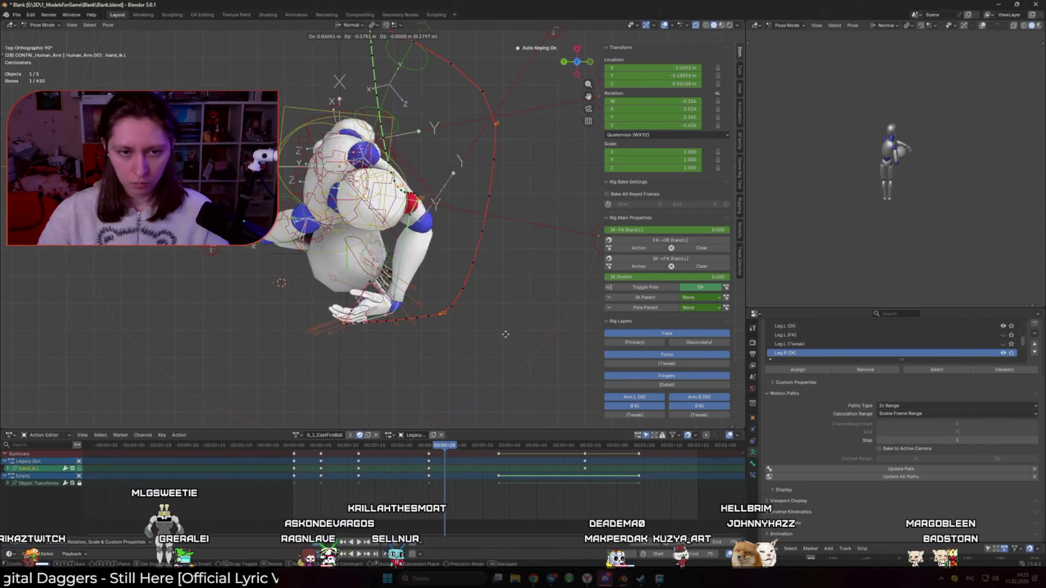
left_click(477, 245)
key("r")
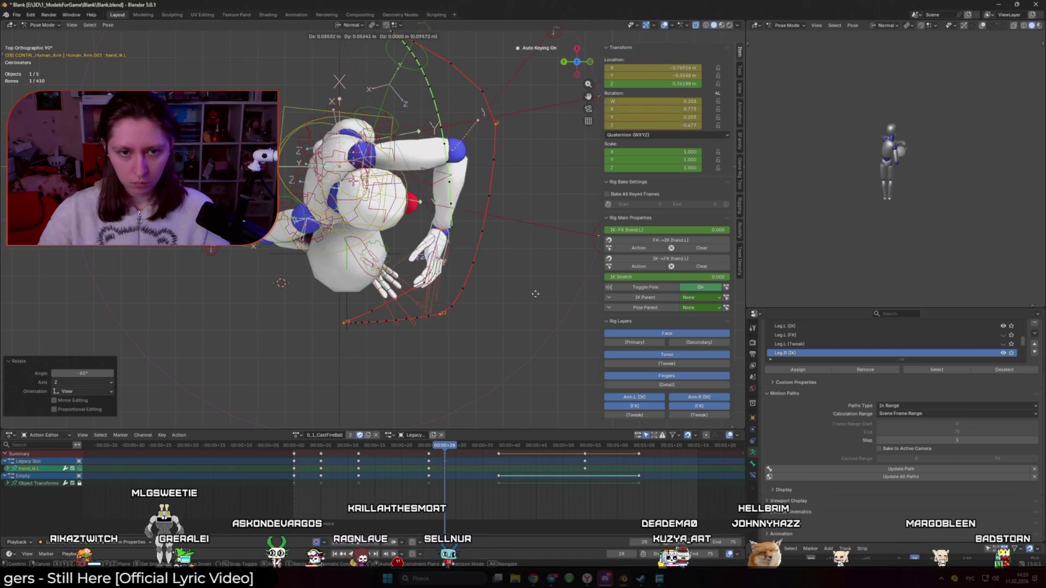
left_click(537, 231)
middle_click_drag(504, 278, 408, 343)
middle_click_drag(493, 201, 426, 294)
Check the extended arm at frame 33, return to frame 29 and rotate the hand further
left_click(448, 446)
left_click_drag(448, 446, 477, 446)
mouse_move(462, 286)
middle_mouse_down()
mouse_move(463, 349)
mouse_move(425, 311)
middle_mouse_up()
mouse_move(475, 446)
left_mouse_down()
mouse_move(448, 447)
mouse_move(458, 447)
left_mouse_up()
middle_click_drag(463, 286, 425, 327)
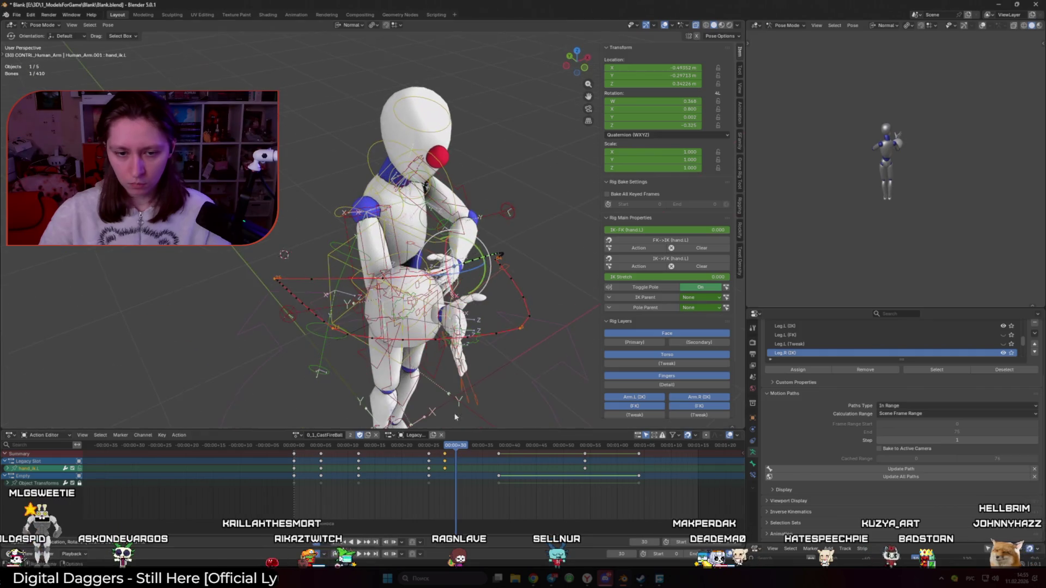
Shift the selected keys two frames later, then rotate the arm control in top view
key("r")
left_click(487, 476)
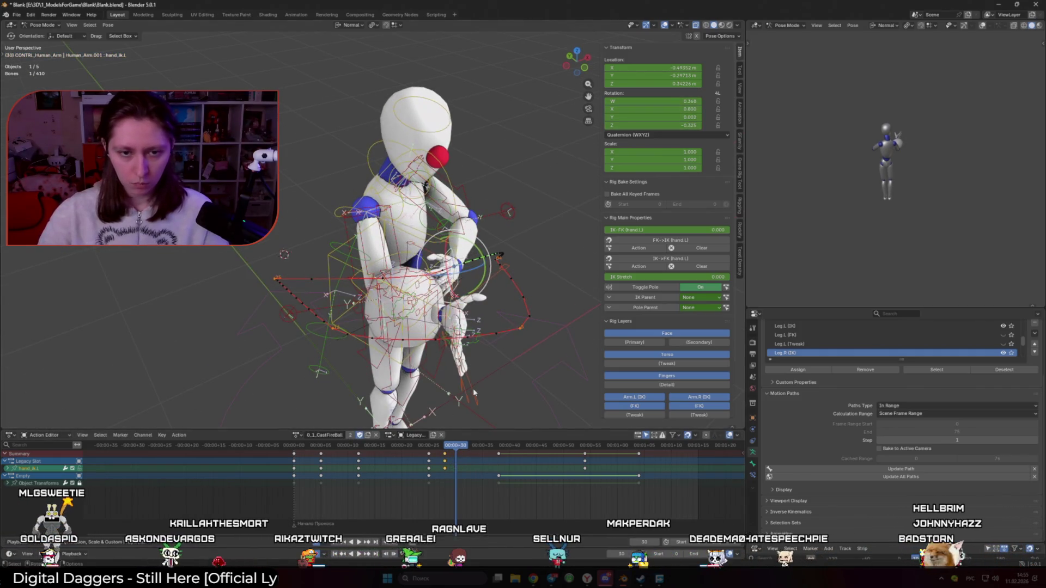
middle_click_drag(442, 286, 454, 395)
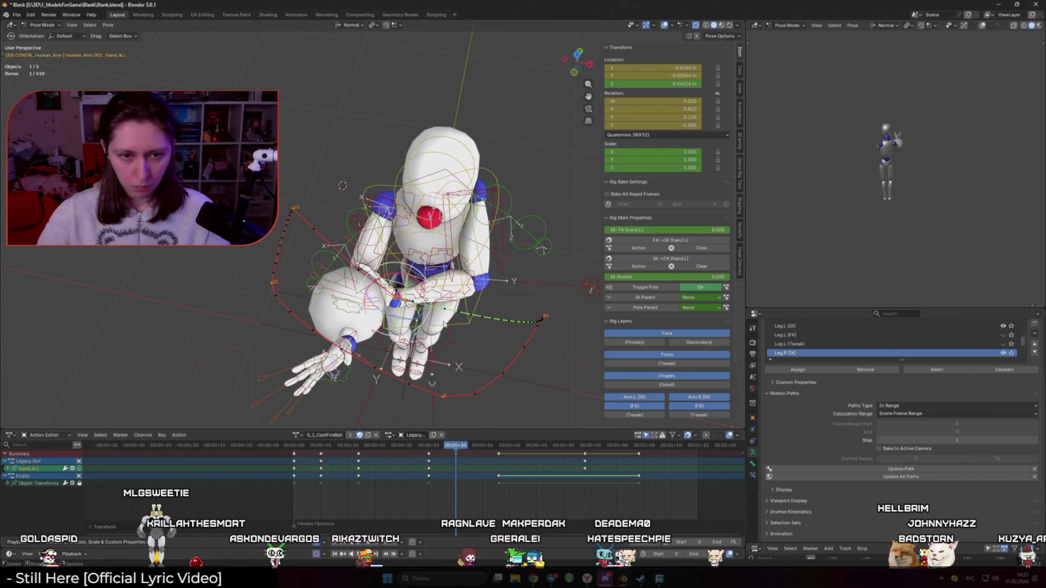
key("KP_1")
key("KP_7")
key("r")
left_click(490, 344)
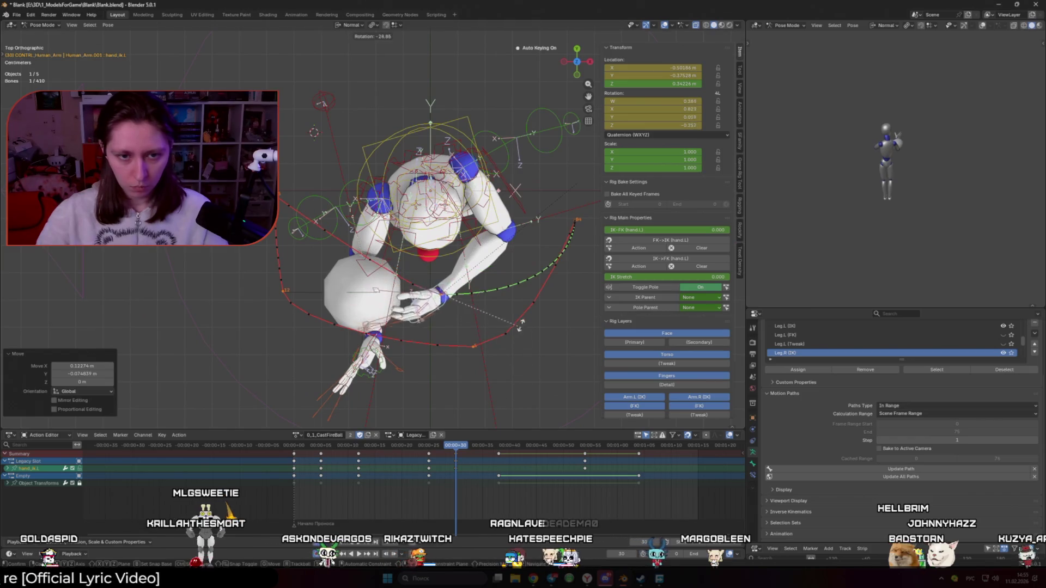
Move the arm control once more and switch the rig to Object Mode
key("g")
left_click(491, 311)
mouse_move(442, 270)
middle_mouse_down()
mouse_move(393, 360)
mouse_move(464, 301)
mouse_move(434, 270)
middle_mouse_up()
left_click(295, 446)
left_click(509, 445)
left_click(294, 445)
key("ctrl+Tab")
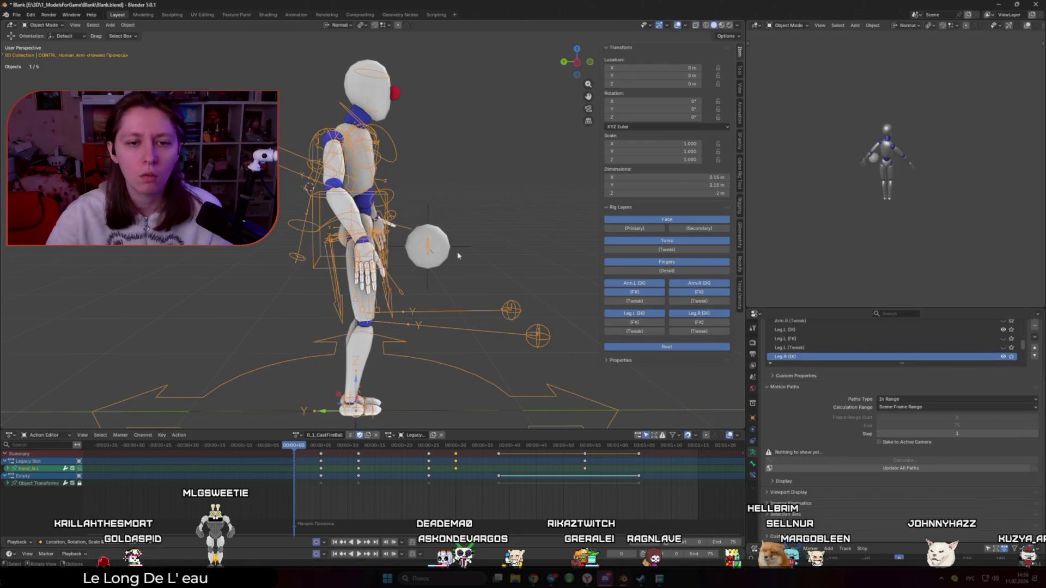
Select the fireball Empty and enlarge the bottom animation area
left_click(445, 252)
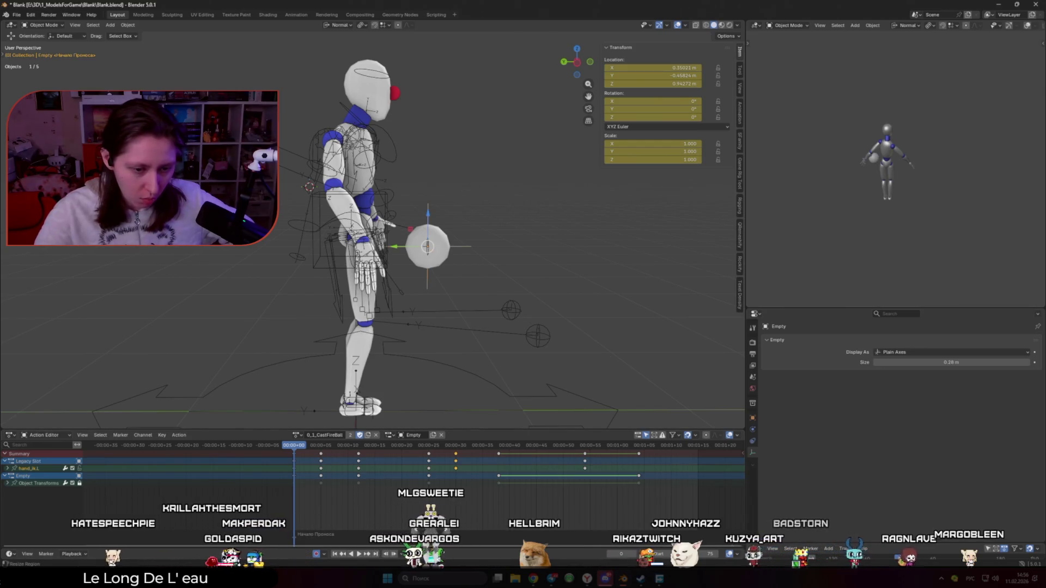
mouse_move(280, 536)
left_mouse_down()
mouse_move(280, 517)
mouse_move(268, 547)
left_mouse_up()
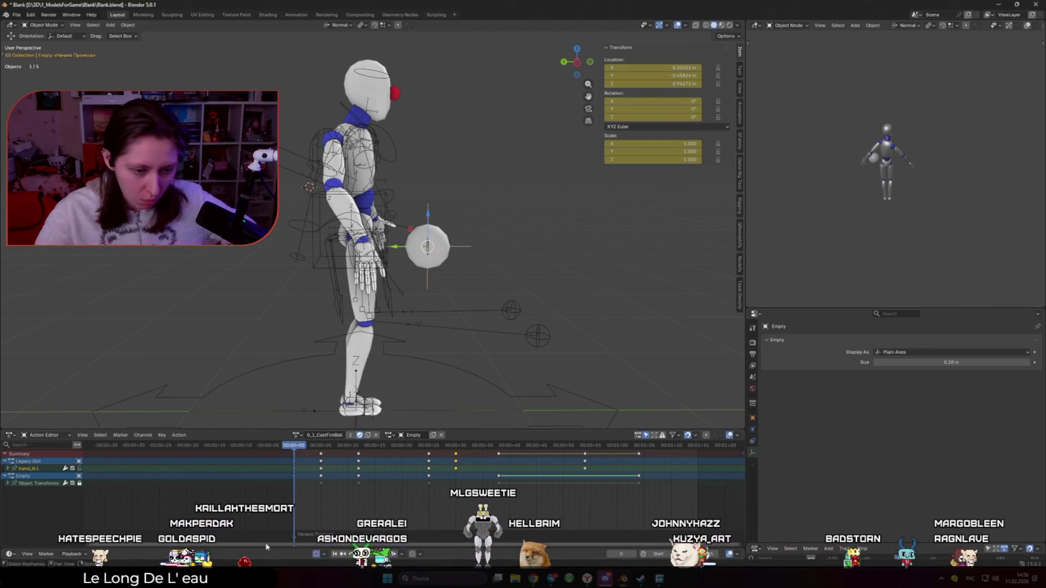
scroll(269, 533, "up", 2)
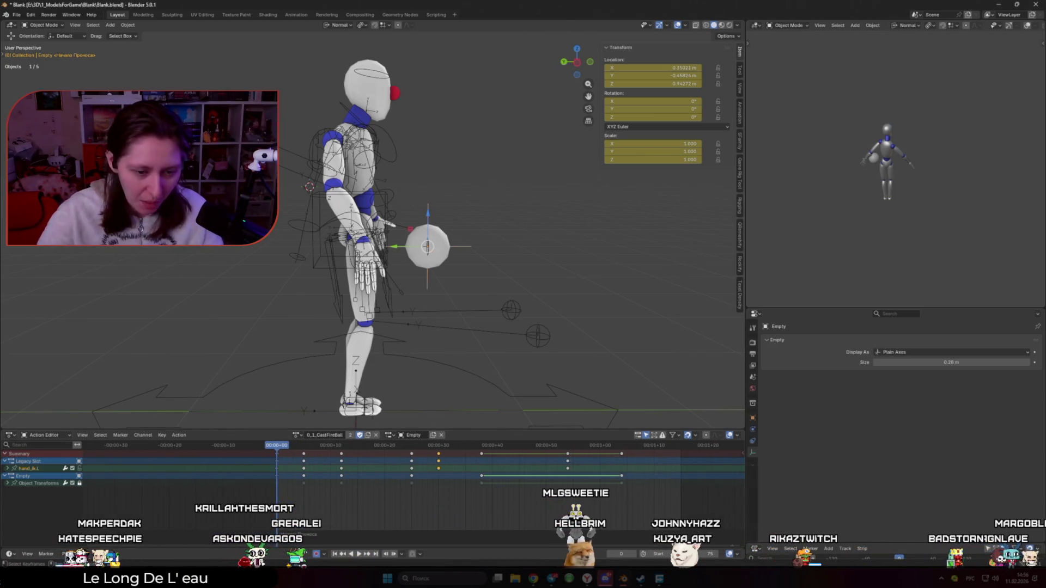
left_click_drag(733, 548, 732, 538)
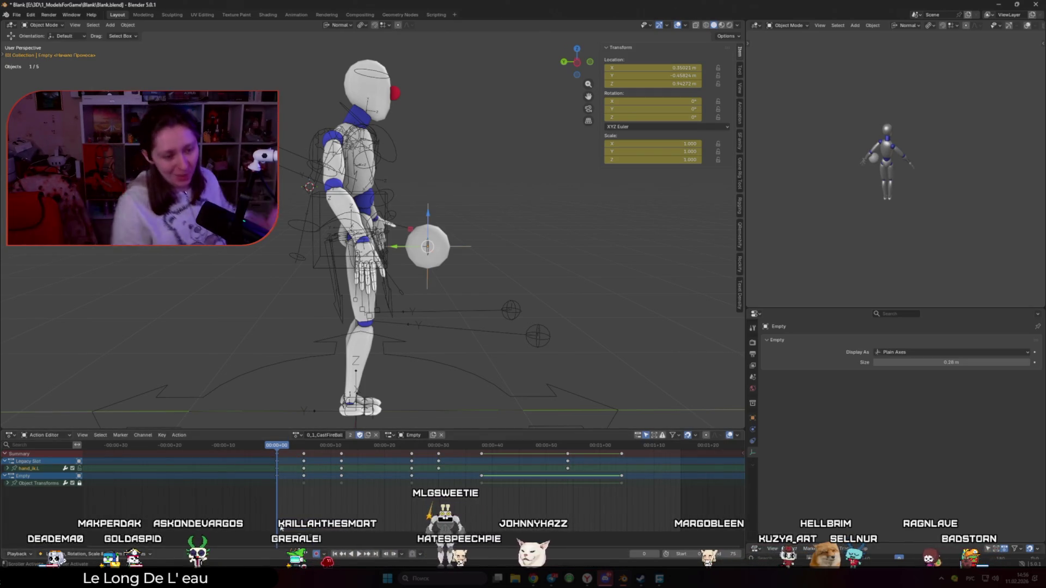
left_click(21, 558)
Close the Playback popover and bring up the editor-type list for the bottom area
left_click(49, 458)
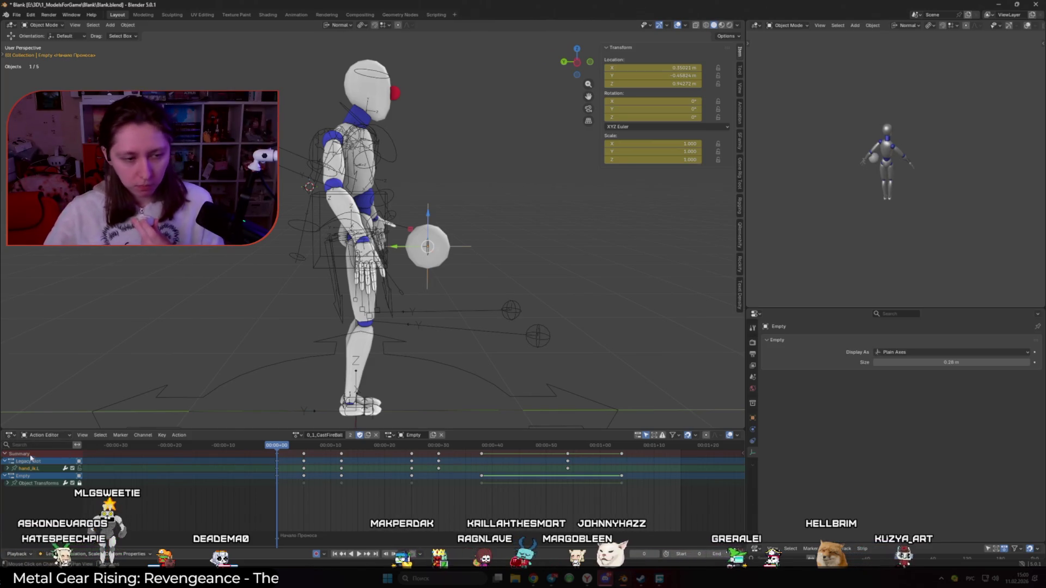
left_click(11, 435)
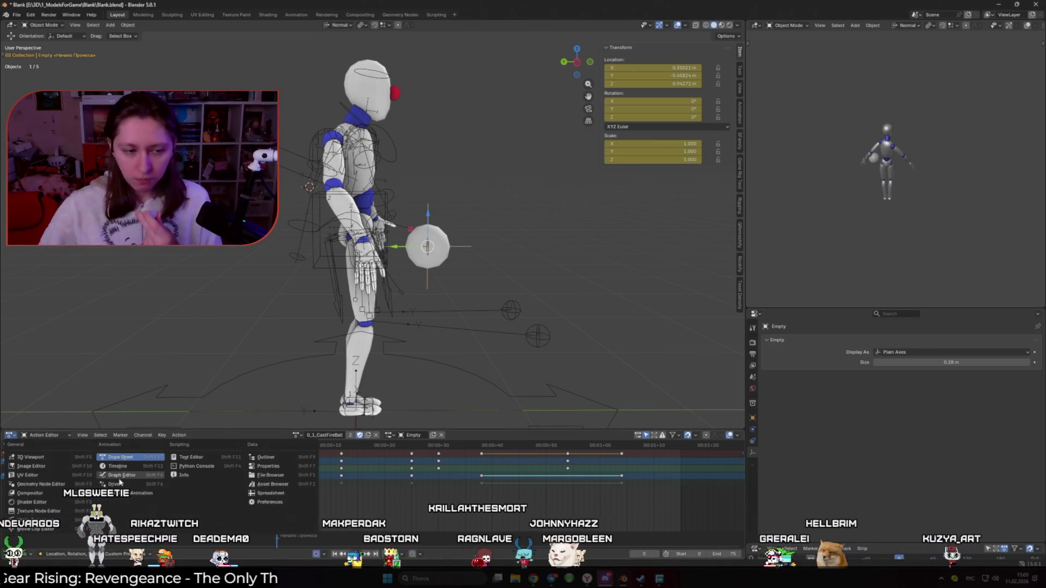
Switch to the Graph Editor, unlock the 0_1_CastFireBall Object Transforms curves and scrub near frame 26
left_click(119, 482)
scroll(385, 494, "down", 2)
scroll(375, 482, "up", 4)
left_click(12, 461)
left_click(80, 468)
mouse_move(216, 452)
left_mouse_down()
mouse_move(517, 491)
mouse_move(478, 480)
left_mouse_up()
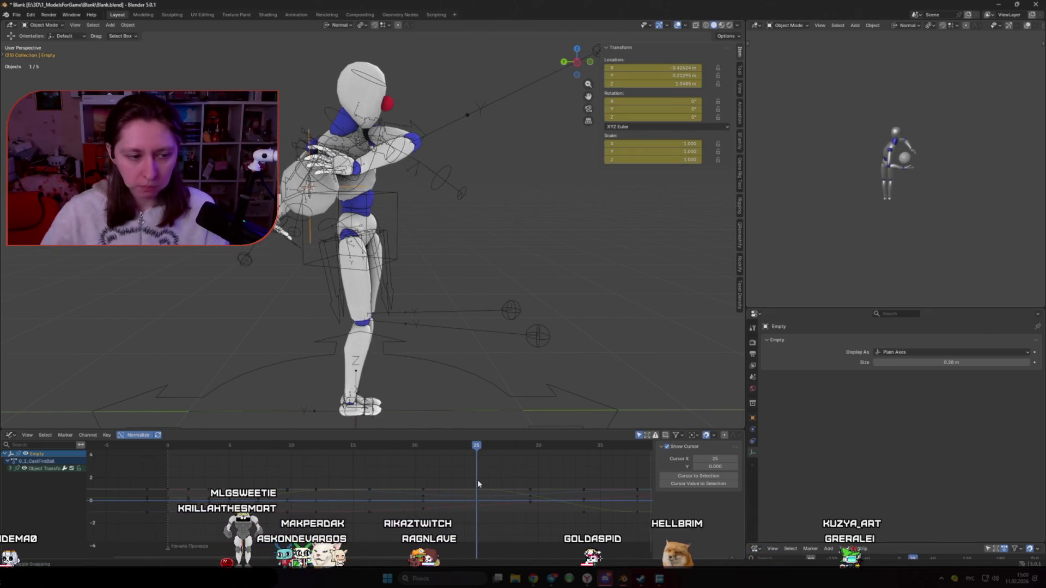
left_click(16, 468)
scroll(341, 490, "down", 3, "ctrl")
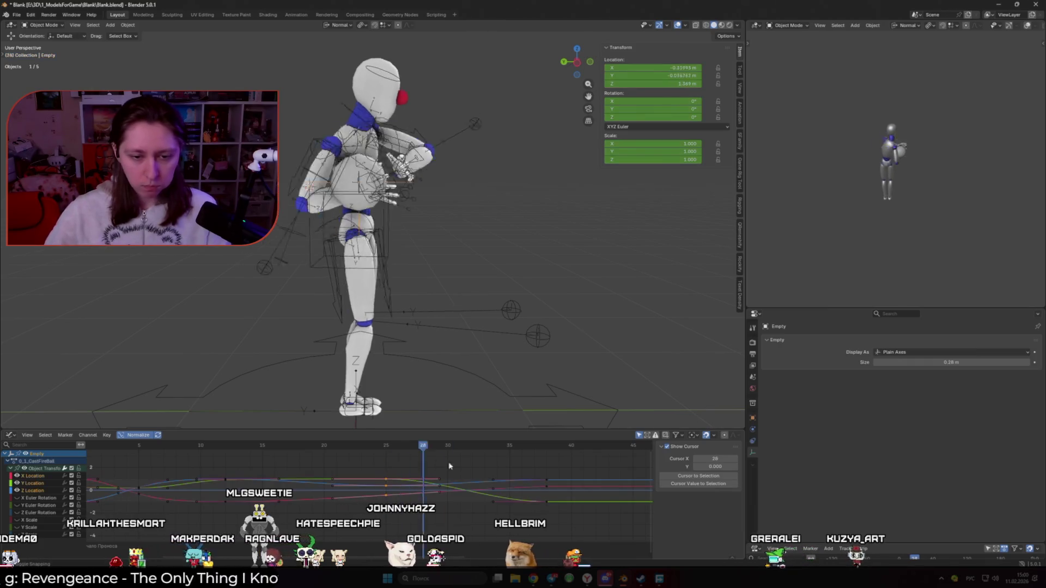
Select all keys, scrub to frame 30 with arms extended, and cancel a trial Y-axis move of the Empty
left_click_drag(387, 448, 558, 448)
key("a")
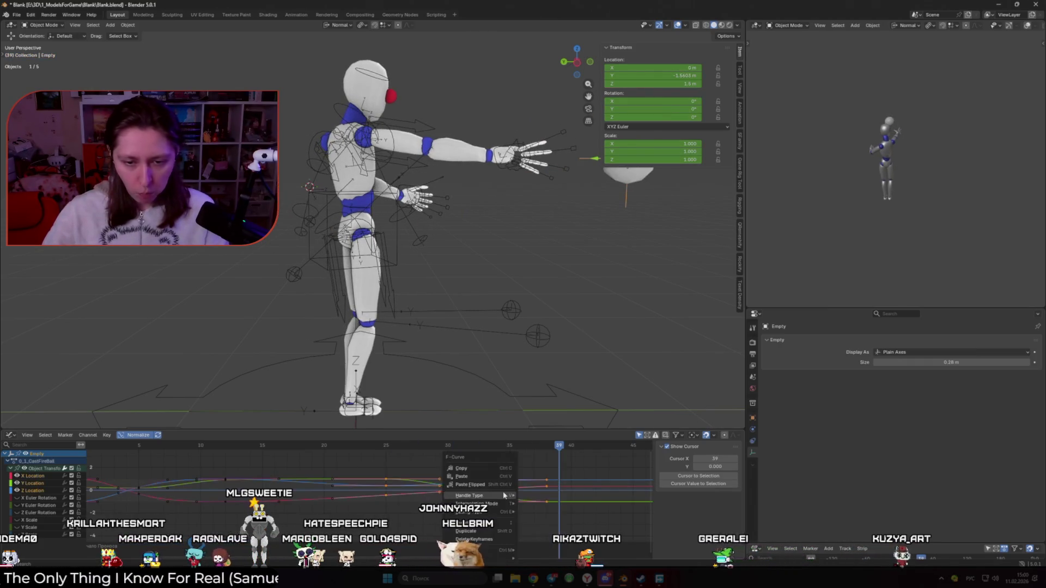
mouse_move(385, 448)
left_mouse_down()
mouse_move(472, 449)
mouse_move(435, 448)
left_mouse_up()
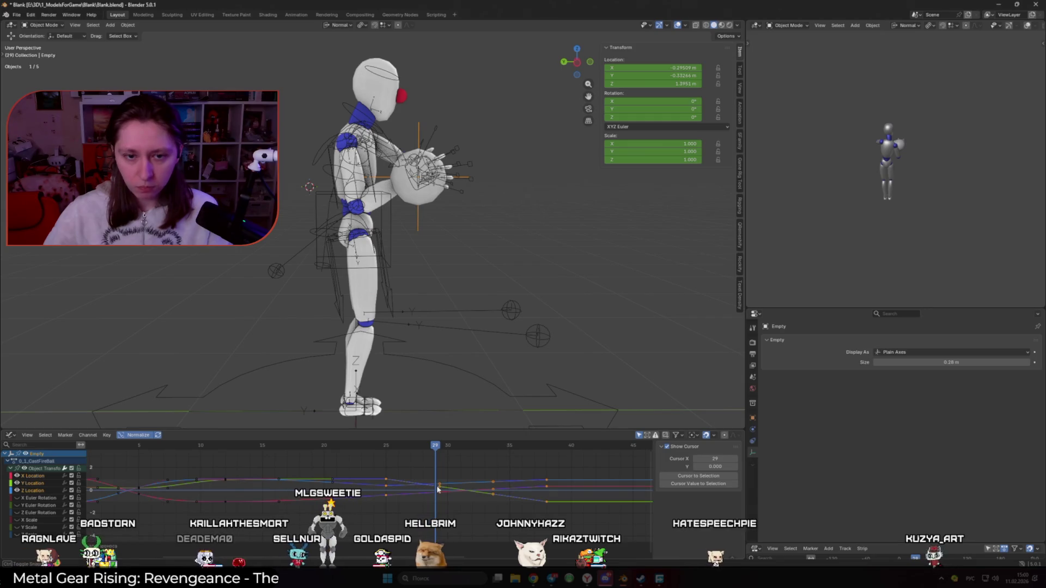
mouse_move(438, 489)
left_mouse_down()
mouse_move(551, 501)
mouse_move(452, 491)
left_mouse_up()
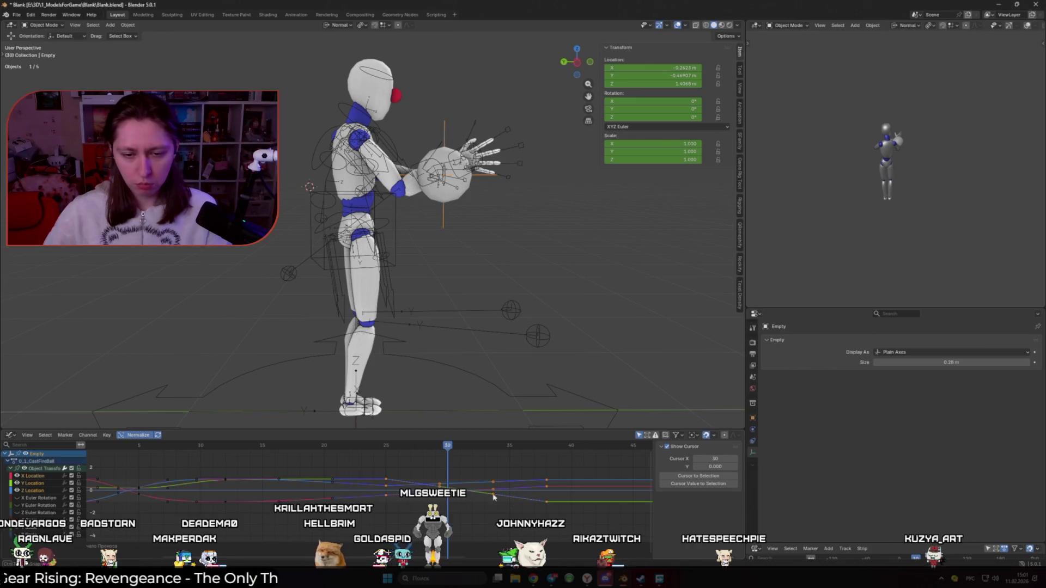
key("g")
key("y")
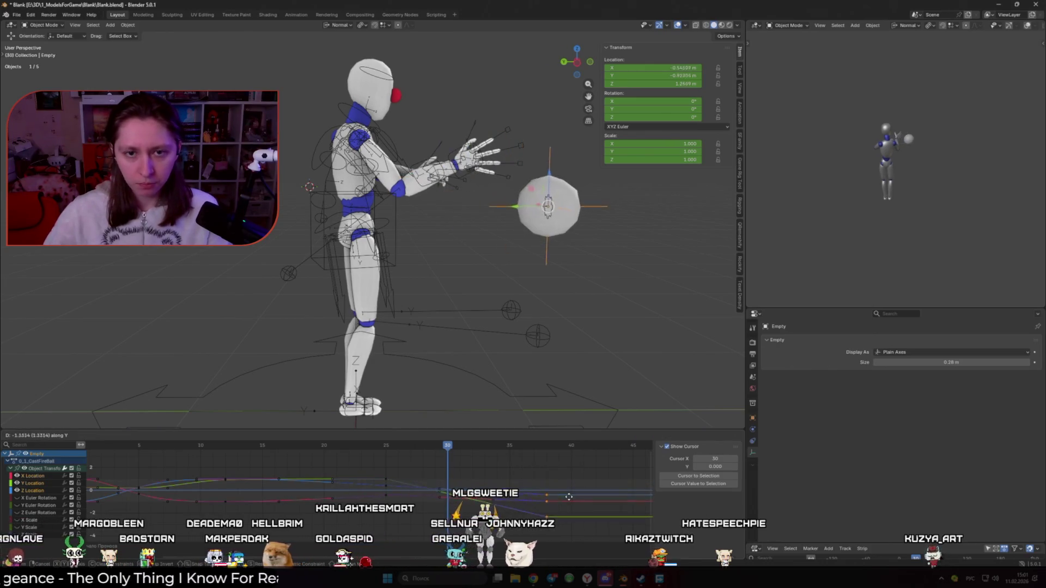
right_click(567, 490)
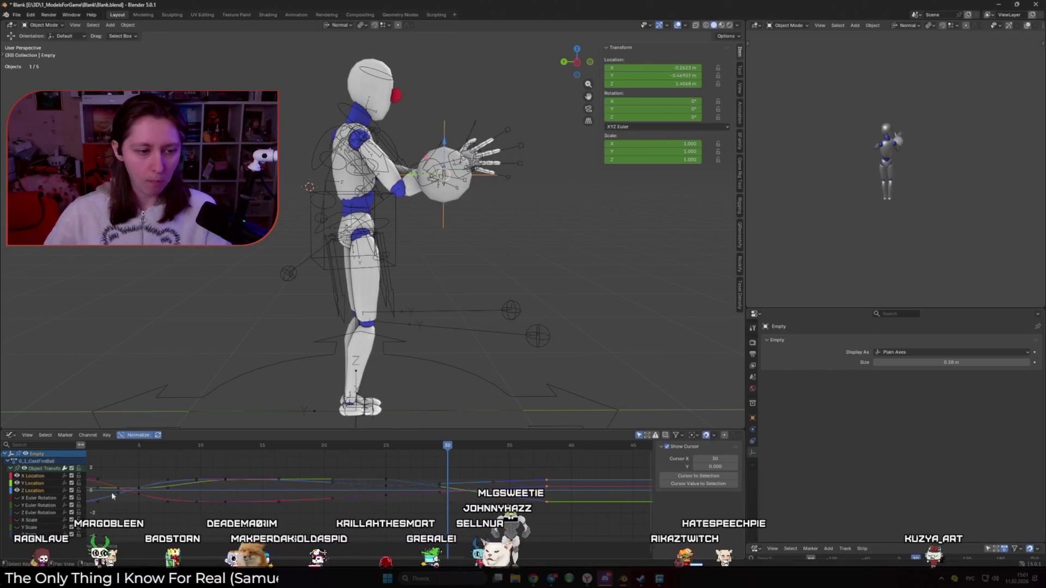
Isolate the Y Location curve and push the fireball Empty forward along Y, then step through the cast
left_click(33, 482)
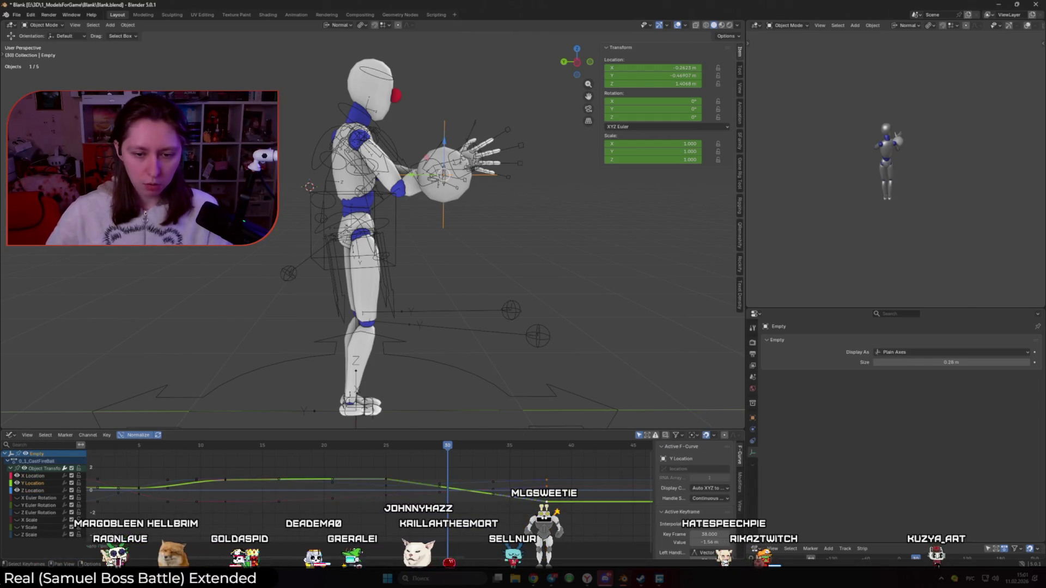
left_click(33, 491)
key("g")
key("y")
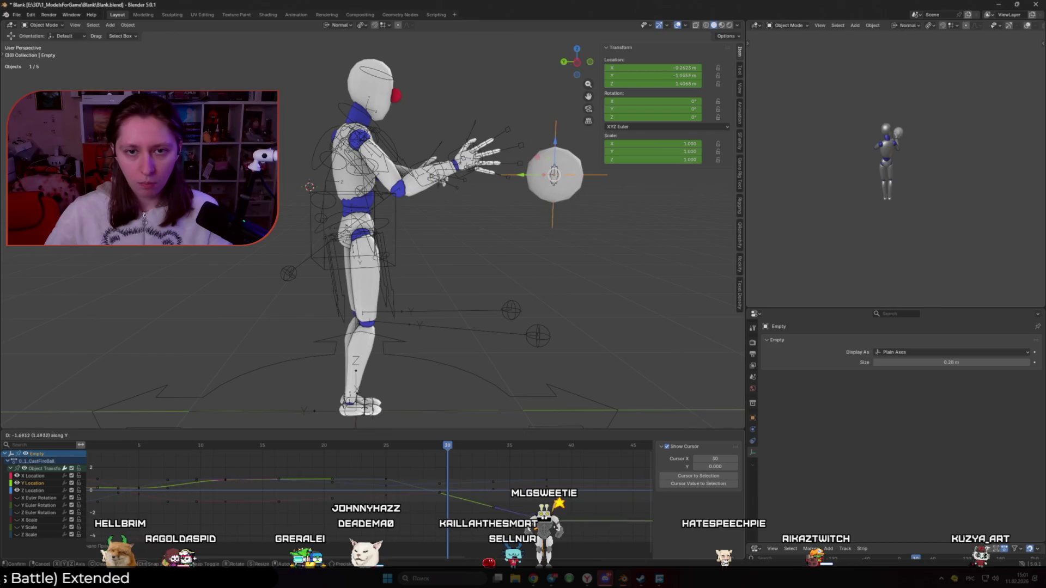
left_click(506, 498)
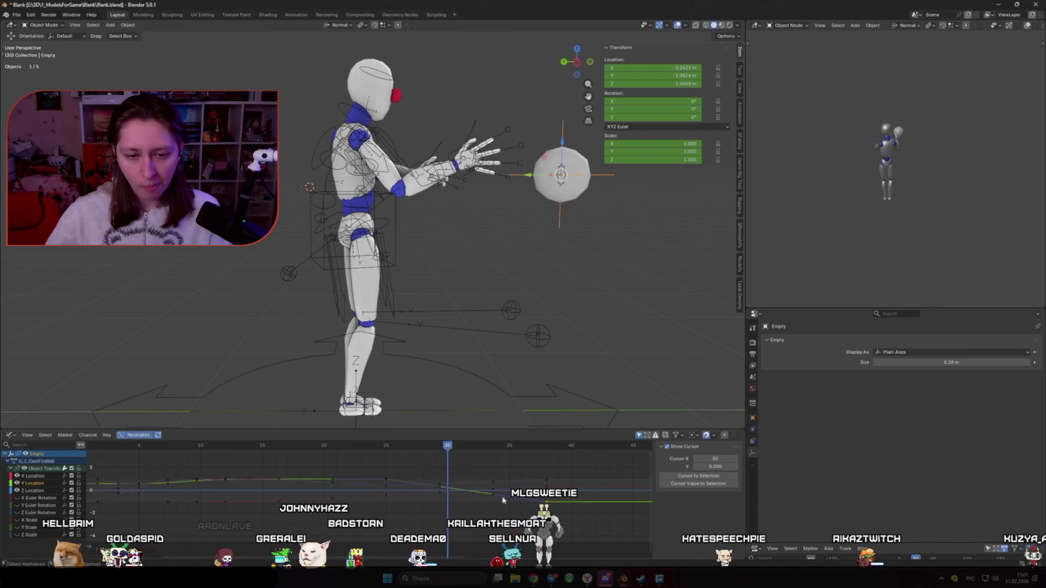
key("space")
mouse_move(497, 447)
left_mouse_down()
mouse_move(364, 458)
mouse_move(425, 457)
mouse_move(411, 449)
left_mouse_up()
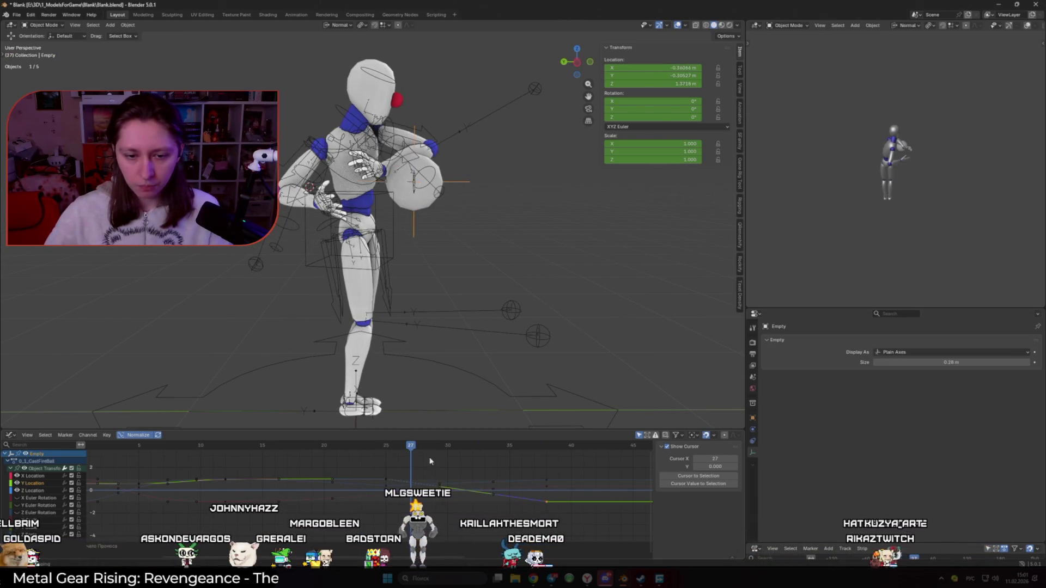
Push the fireball further forward along Y and play back to the extended-arms pose
key("g")
key("y")
left_click(574, 514)
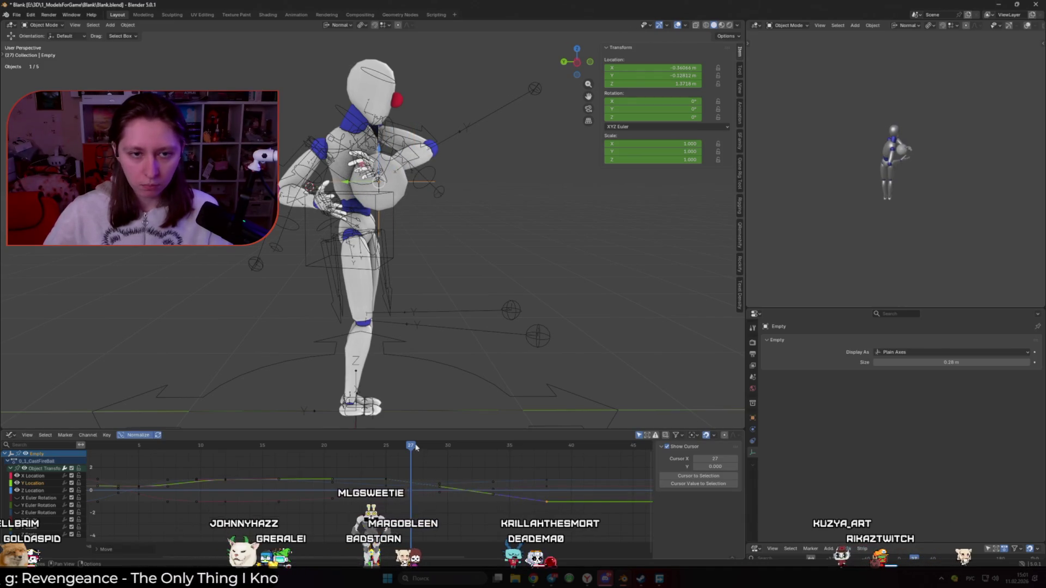
left_click(422, 448)
left_click_drag(422, 448, 434, 449)
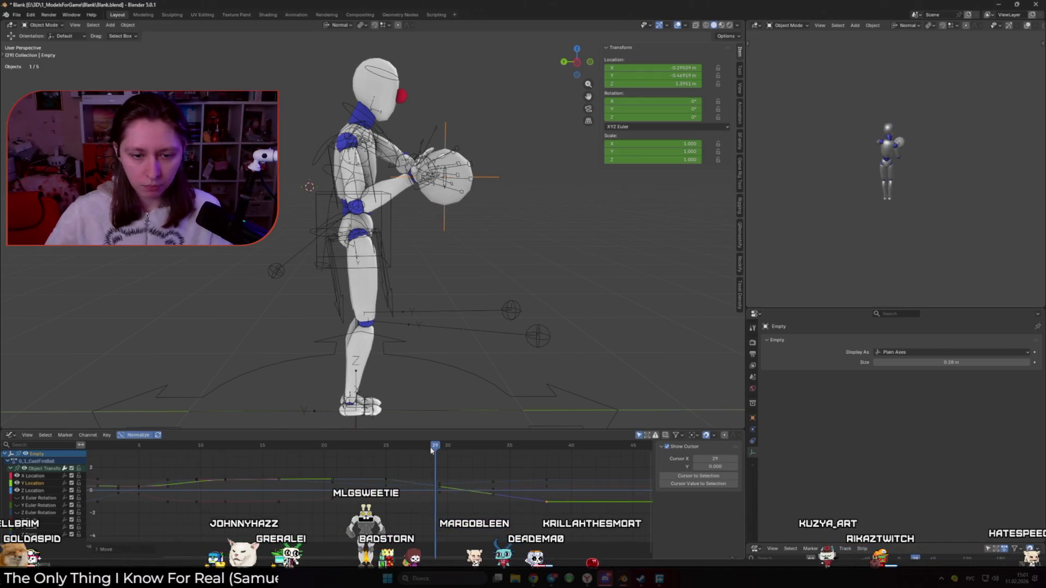
left_click(554, 503)
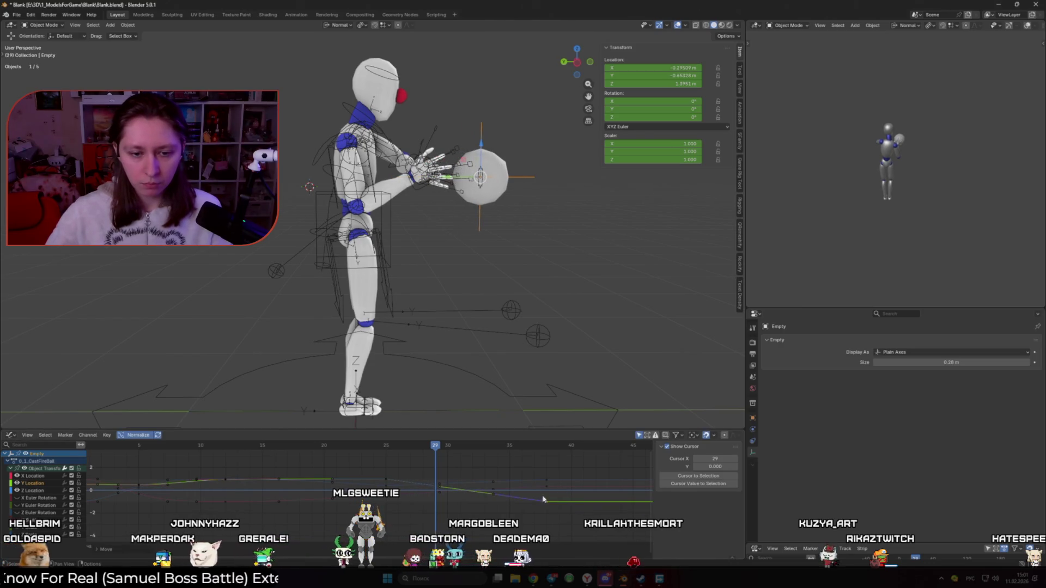
mouse_move(443, 450)
left_mouse_down()
mouse_move(460, 450)
mouse_move(320, 446)
left_mouse_up()
key("space")
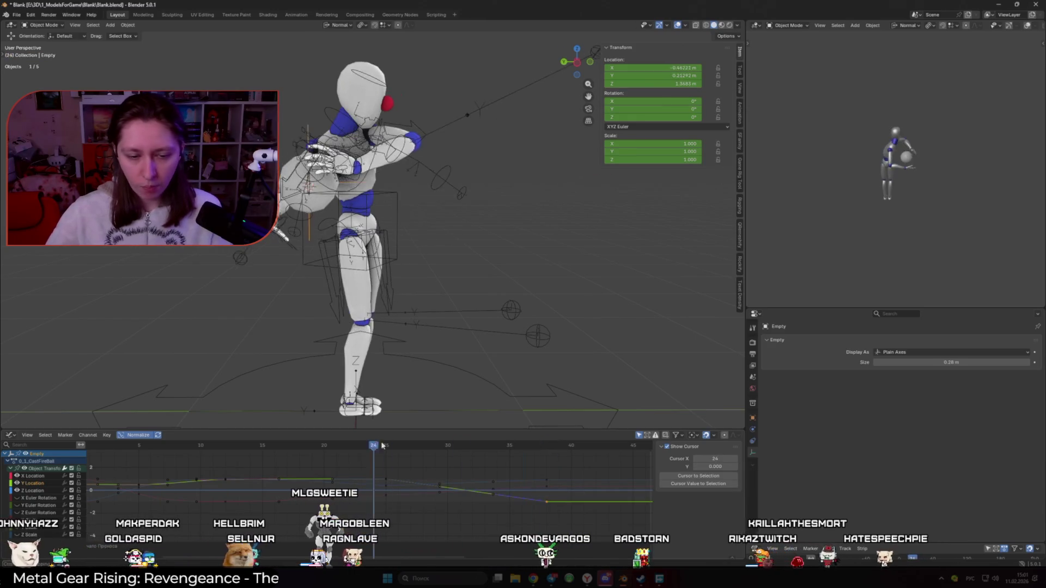
left_click(473, 450)
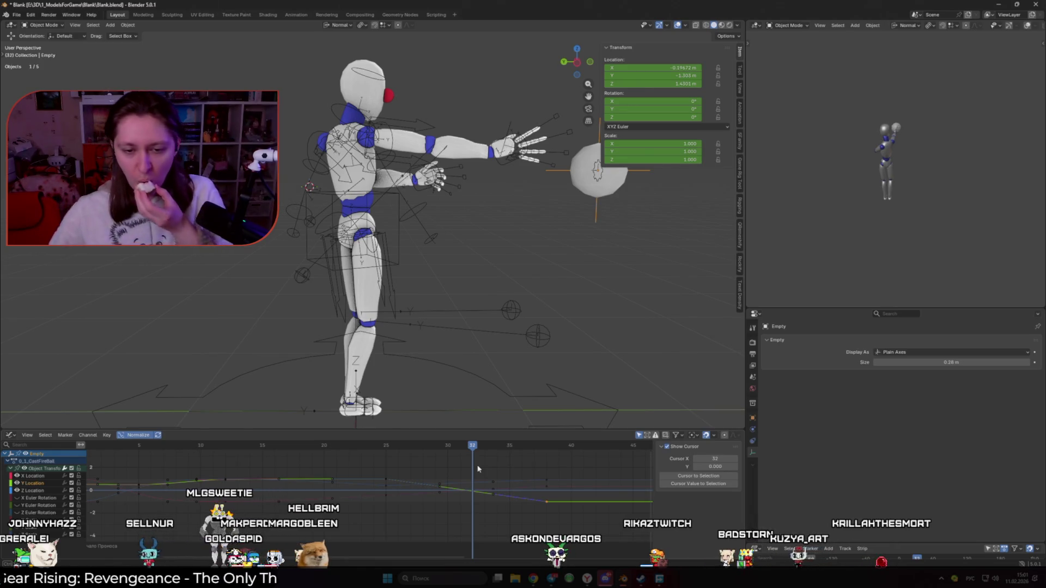
Shift the selected keyframes later in time, review, and return to the Action Editor
mouse_move(470, 448)
left_mouse_down()
mouse_move(389, 451)
mouse_move(572, 449)
left_mouse_up()
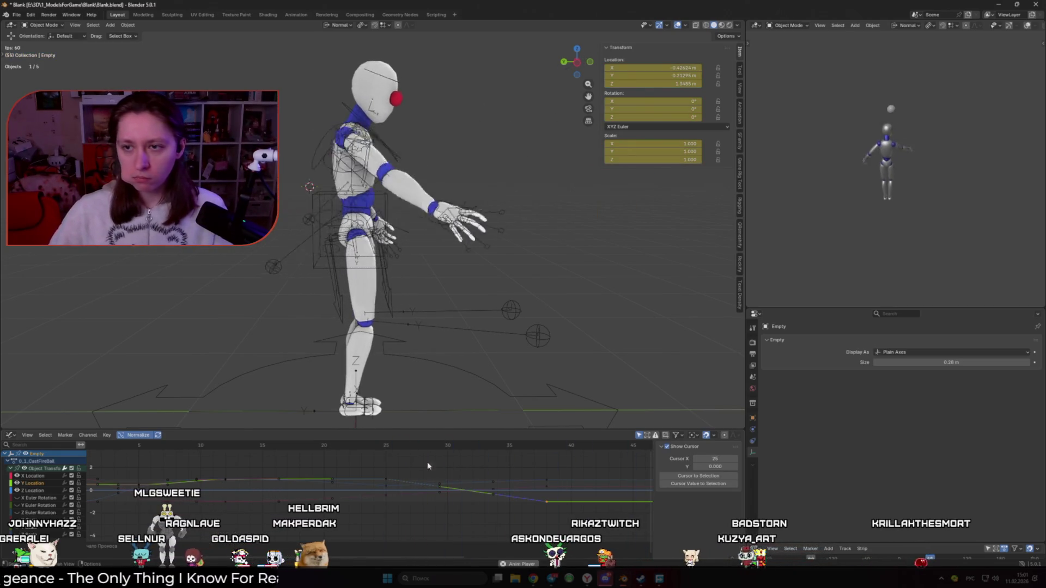
left_click_drag(518, 504, 540, 513)
mouse_move(458, 446)
left_mouse_down()
mouse_move(374, 447)
mouse_move(408, 472)
mouse_move(376, 471)
left_mouse_up()
key("space")
left_click(459, 458)
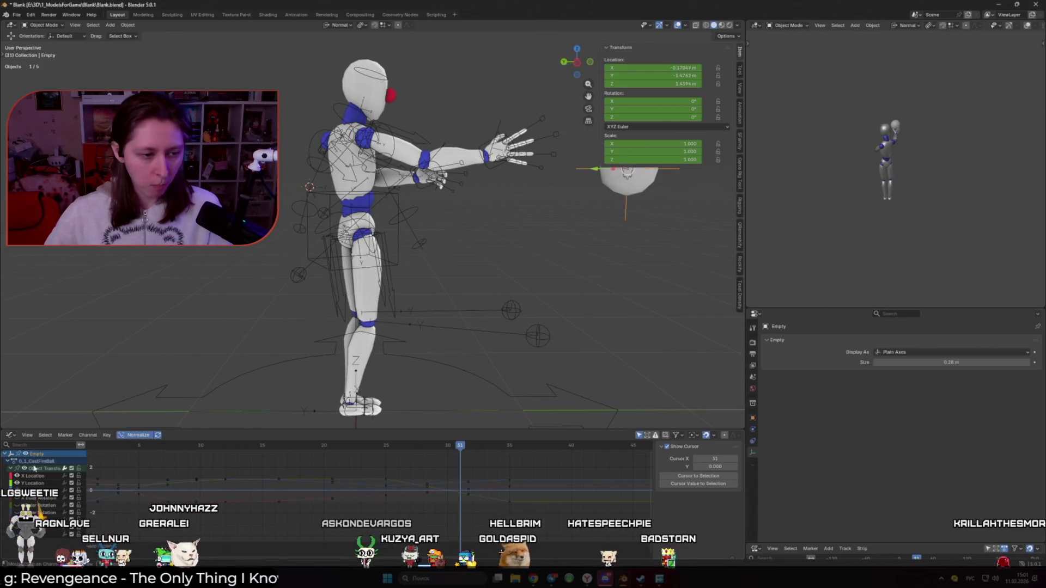
key("ctrl+Tab")
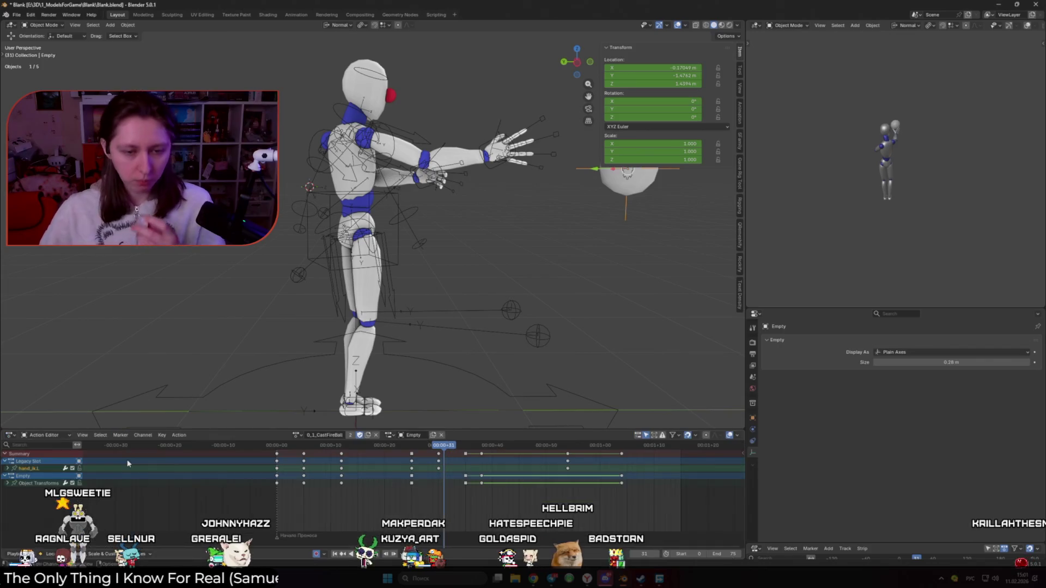
Review the cast with the hand.ik.L control selected, then reopen the editor-type list
mouse_move(433, 445)
left_mouse_down()
mouse_move(400, 446)
mouse_move(420, 446)
left_mouse_up()
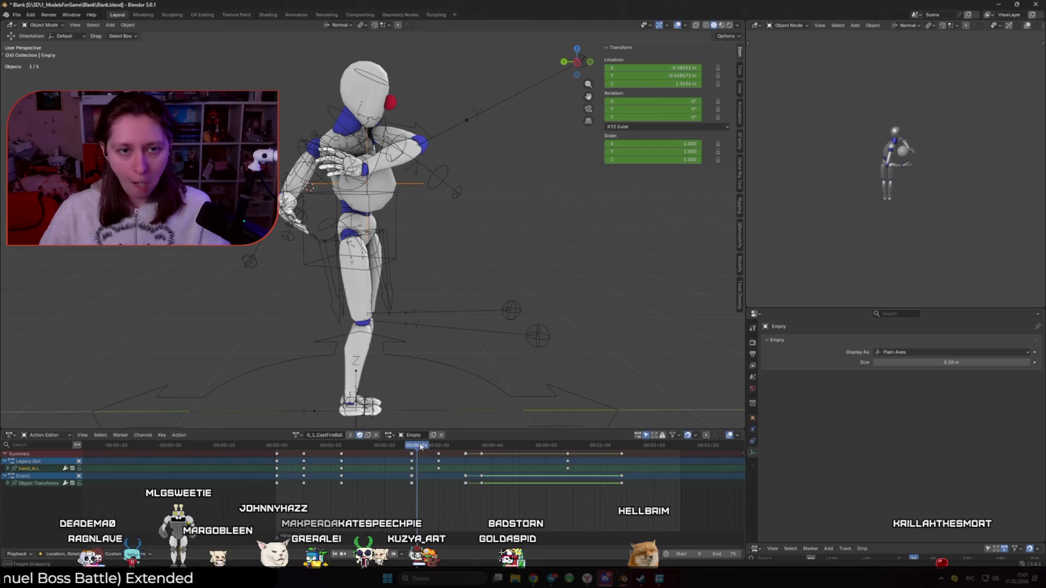
left_click(344, 184)
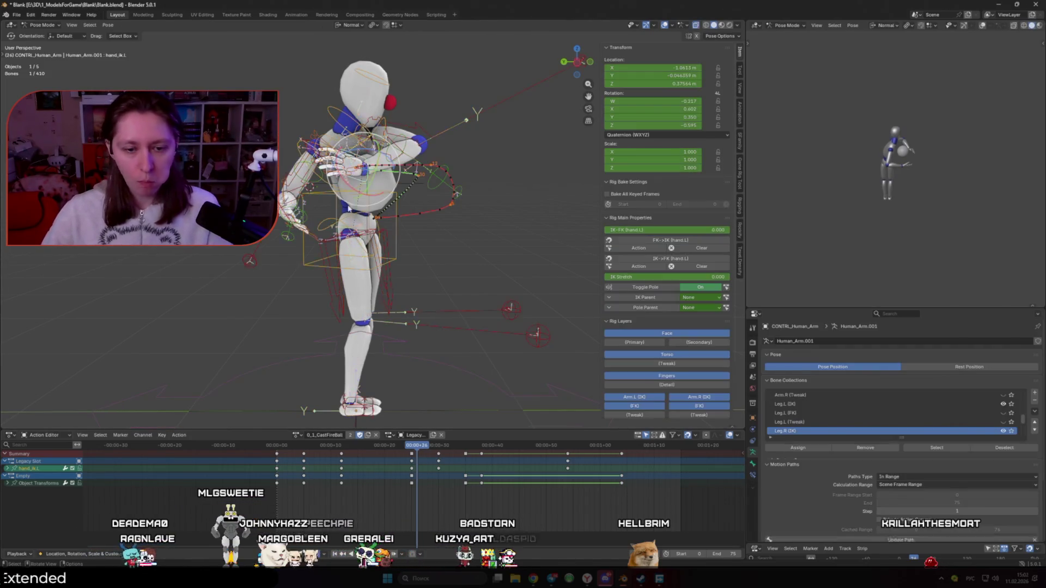
scroll(428, 262, "up", 2)
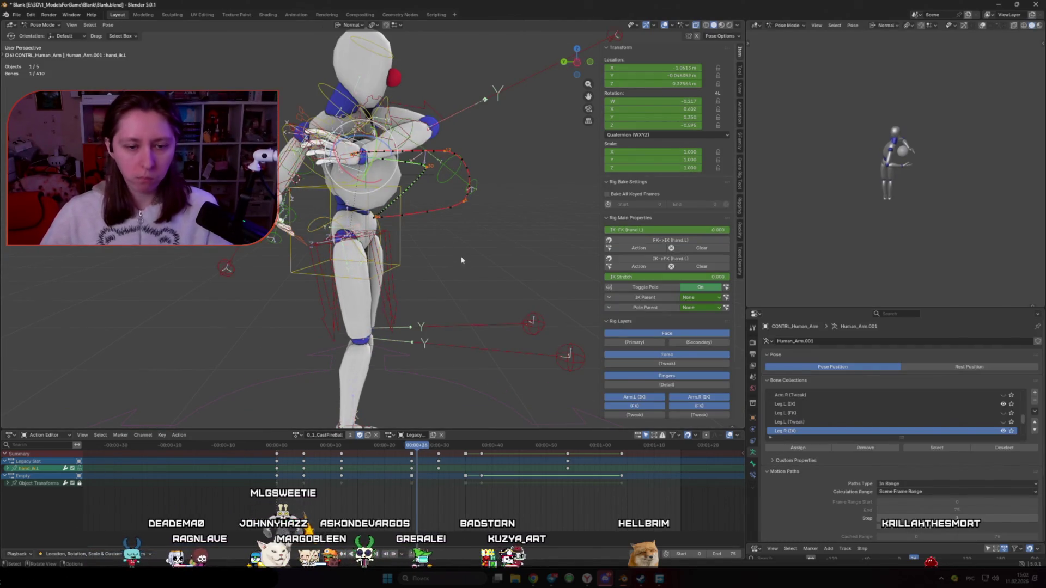
mouse_move(417, 448)
left_mouse_down()
mouse_move(433, 448)
mouse_move(413, 455)
left_mouse_up()
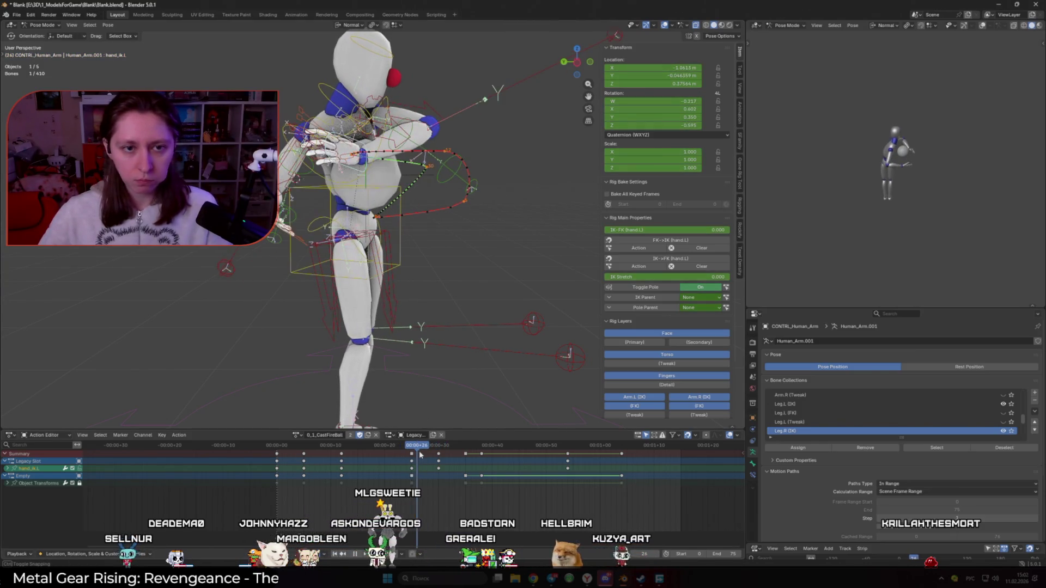
key("space")
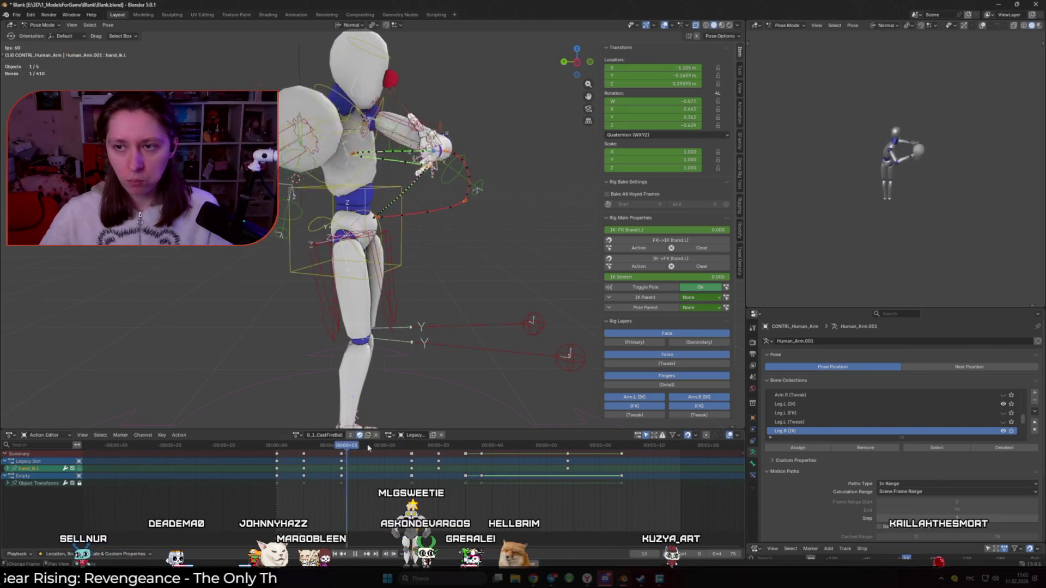
left_click(395, 448)
mouse_move(396, 458)
left_mouse_down()
mouse_move(438, 464)
mouse_move(415, 458)
left_mouse_up()
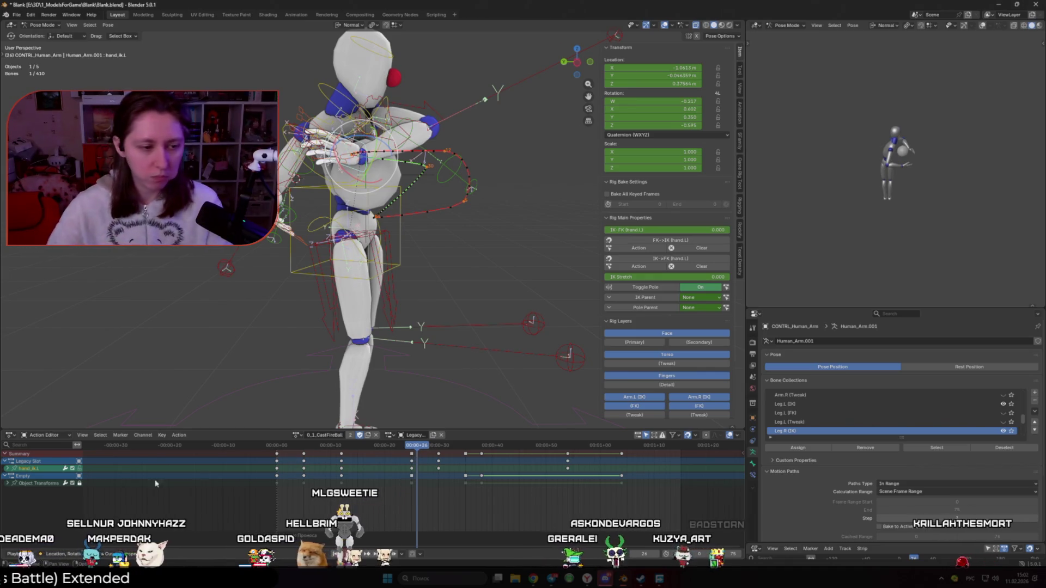
left_click(12, 435)
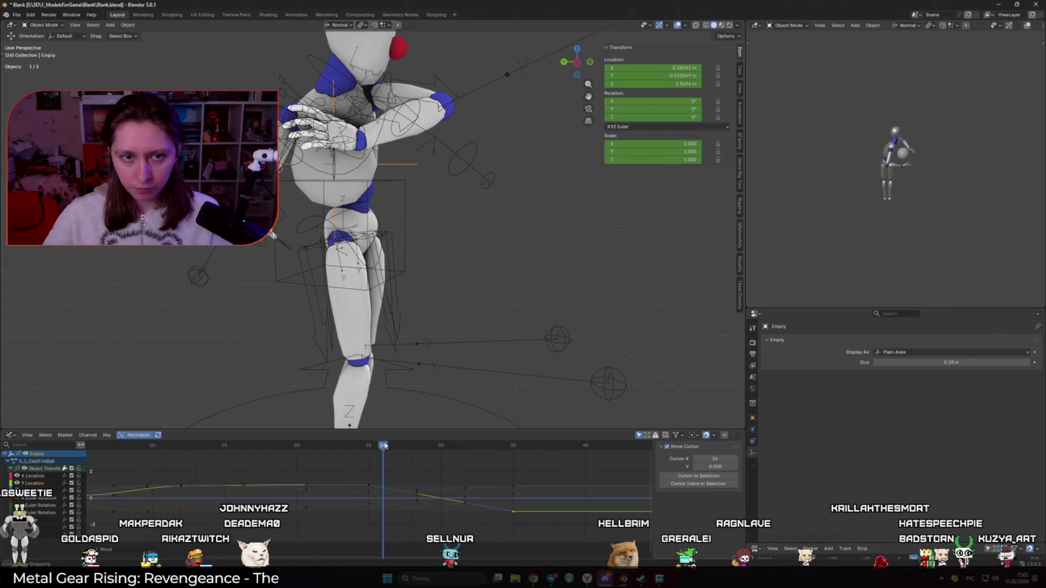
Play the finished cast, quit Blender saving the file, and bring up the Steam library
key("space")
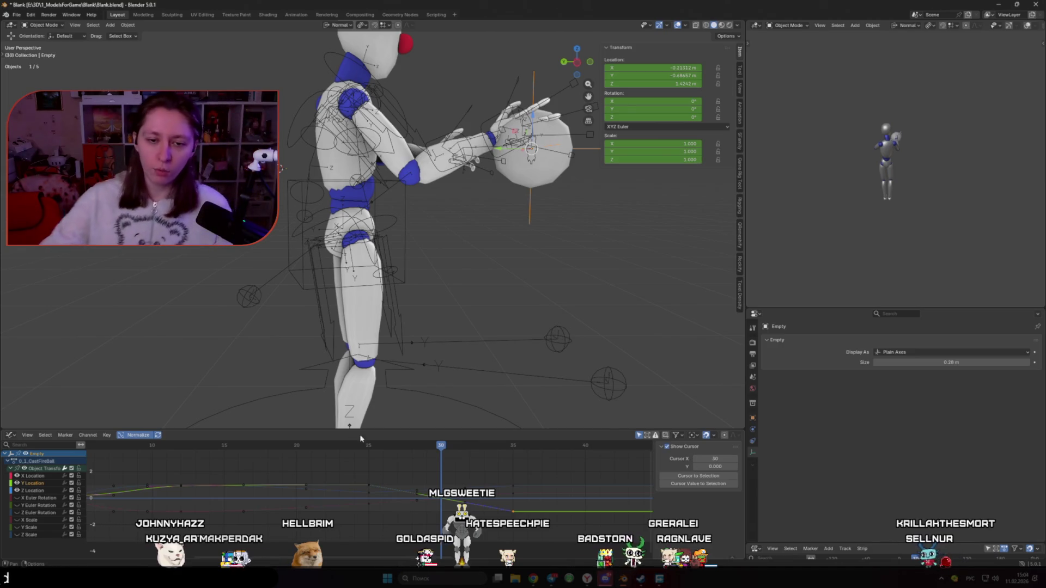
key("ctrl+q")
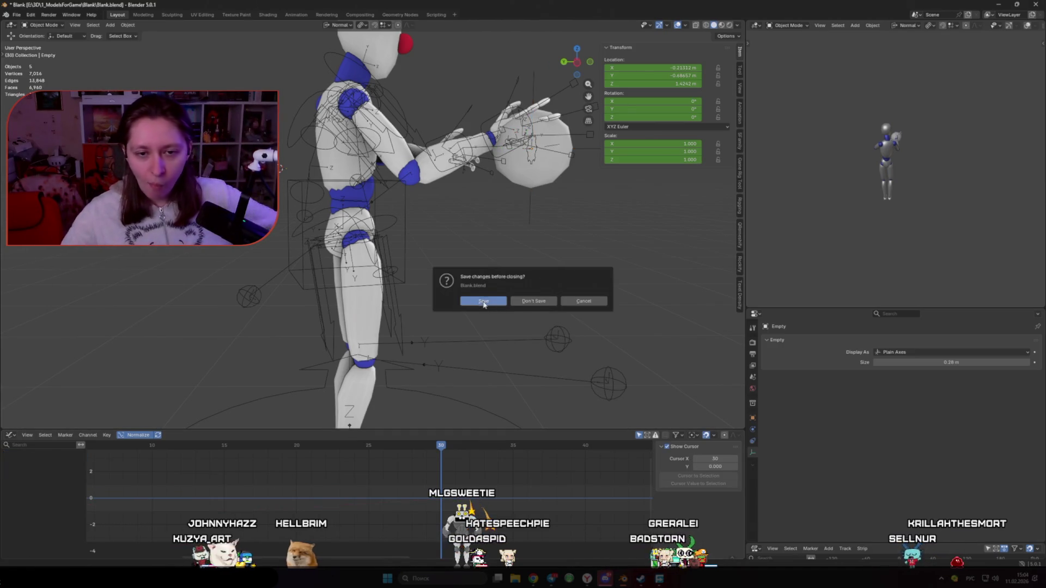
left_click(484, 301)
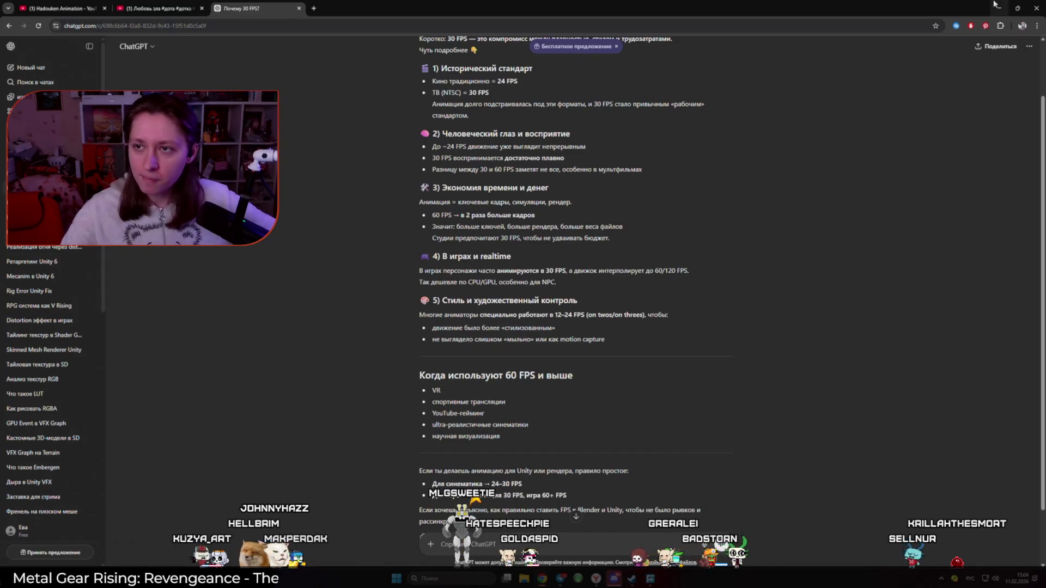
left_click(999, 7)
left_click(614, 579)
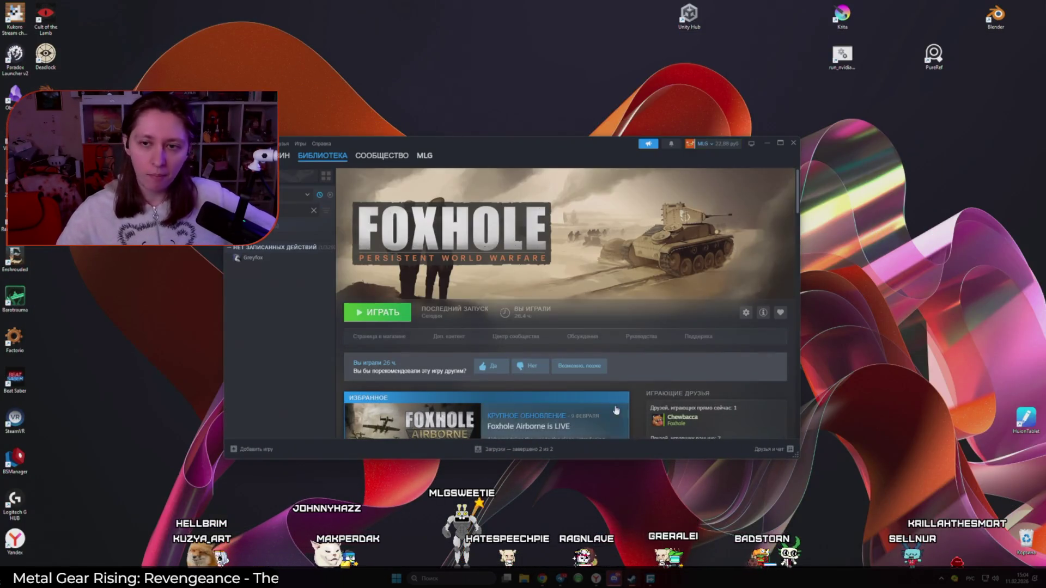
Show Blender's library page, then launch Dota 2 from the Steam library
left_click(253, 235)
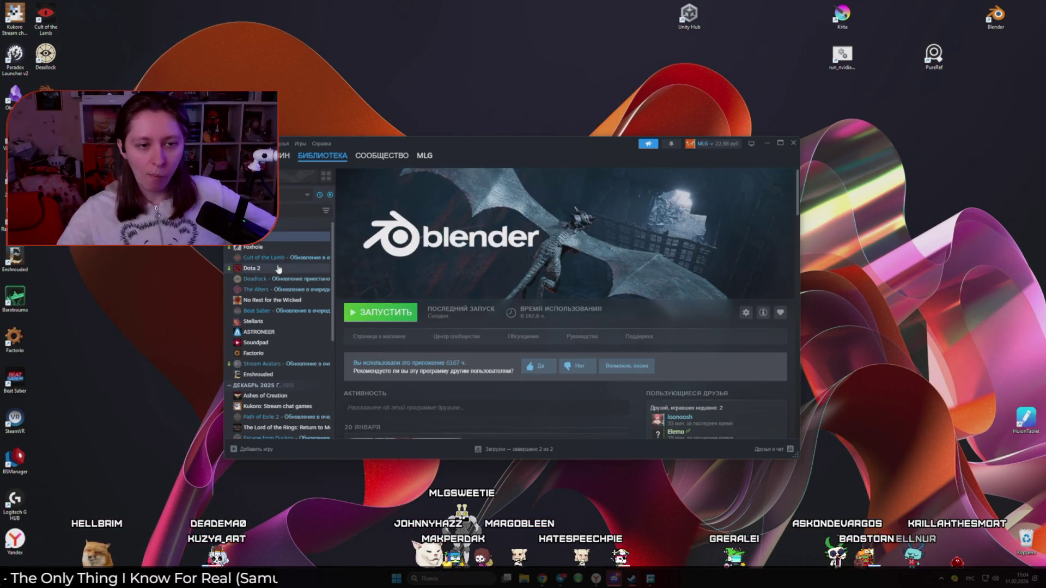
double_click(252, 268)
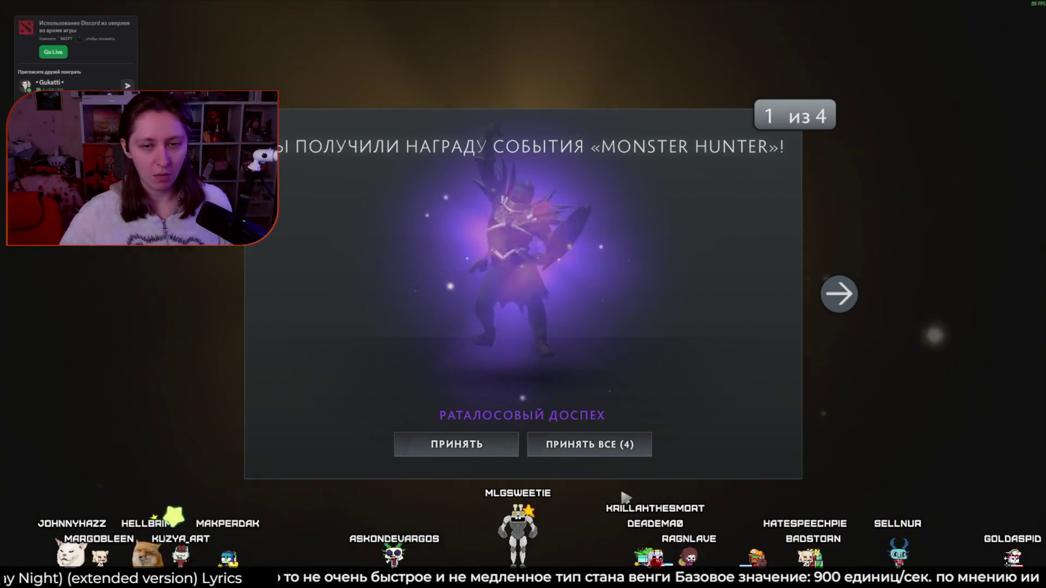
Accept both Monster Hunter event rewards and go to the heroes page
left_click(502, 450)
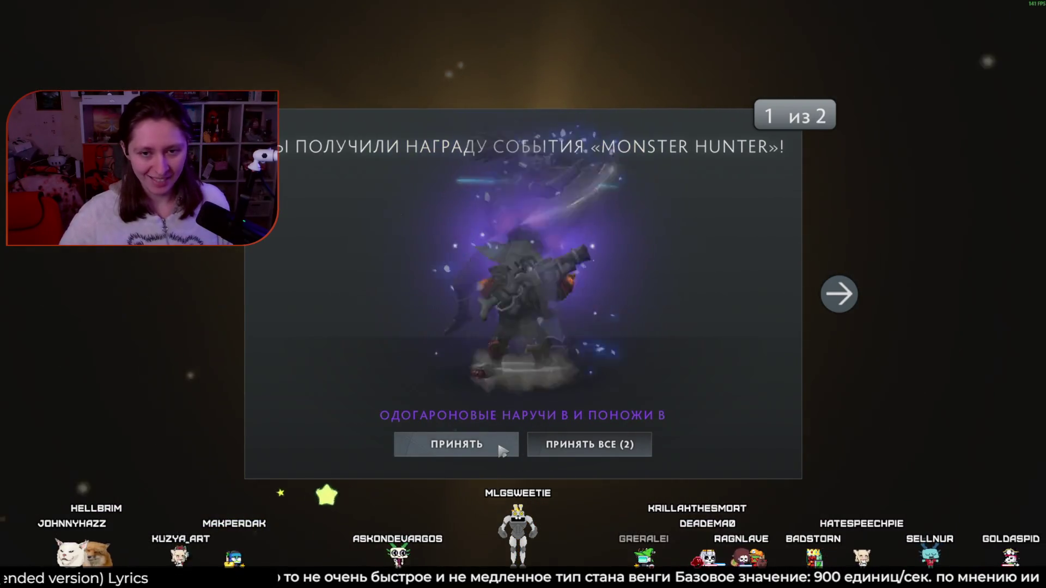
left_click(501, 450)
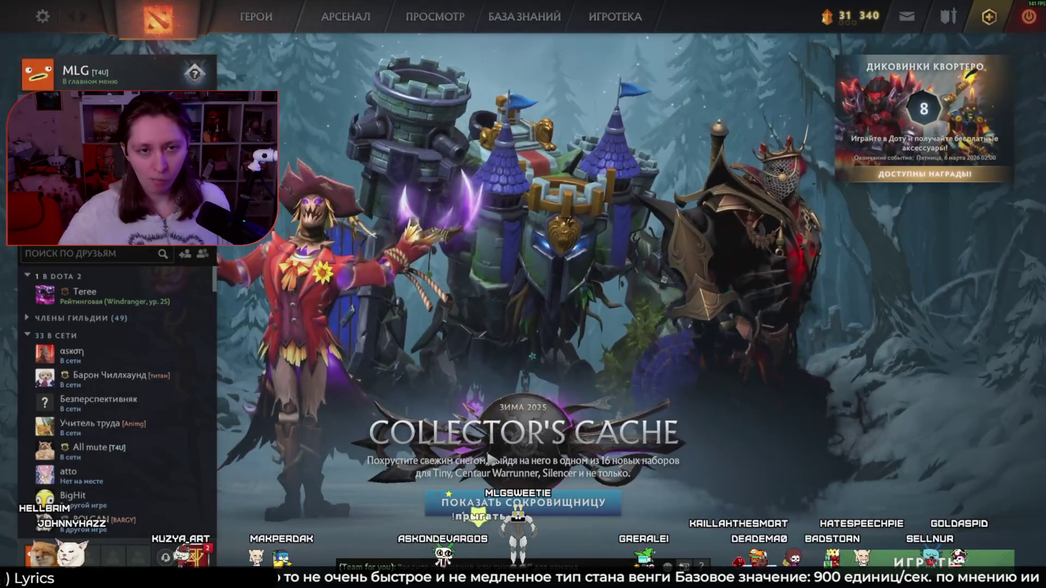
left_click(257, 17)
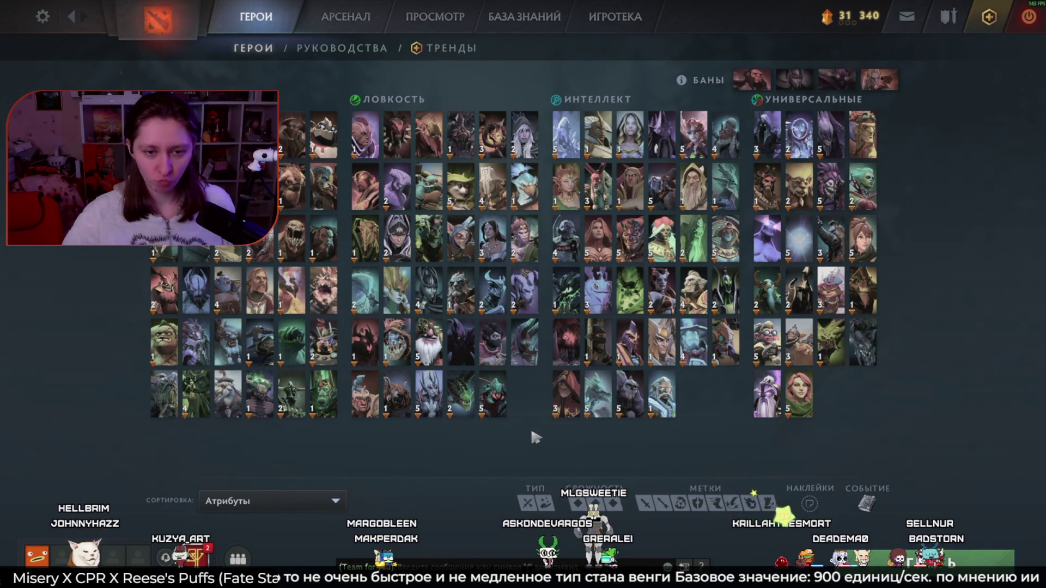
Open Sniper's hero page and land on his progress tab with challenges and relics
left_click(428, 342)
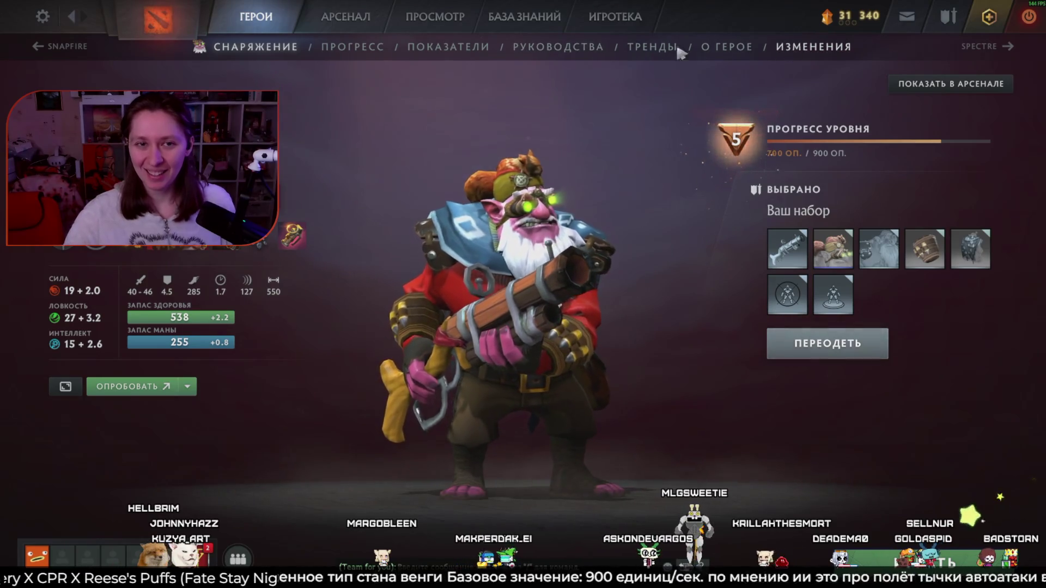
left_click(343, 46)
left_click(256, 47)
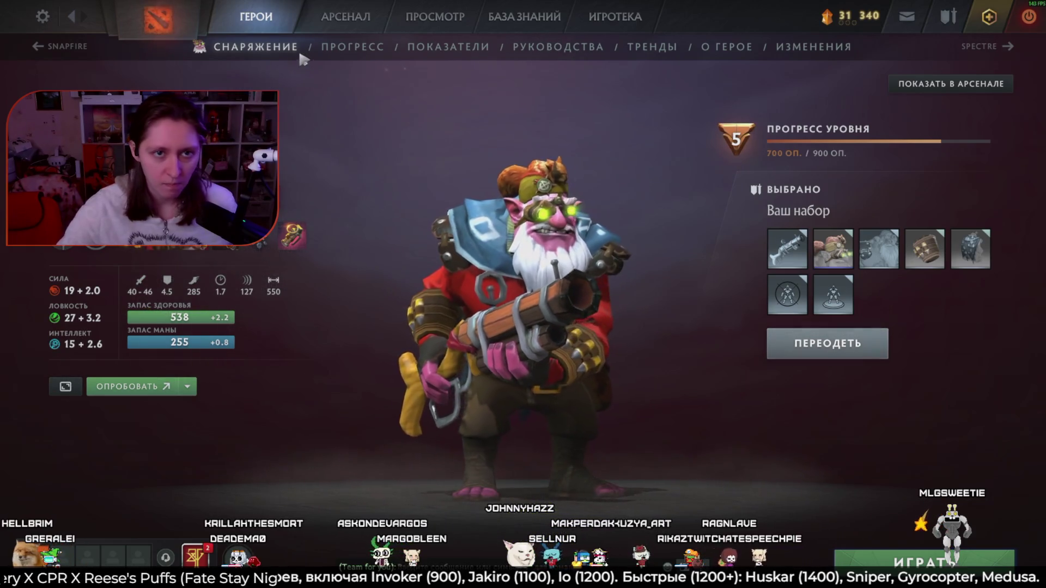
left_click(352, 46)
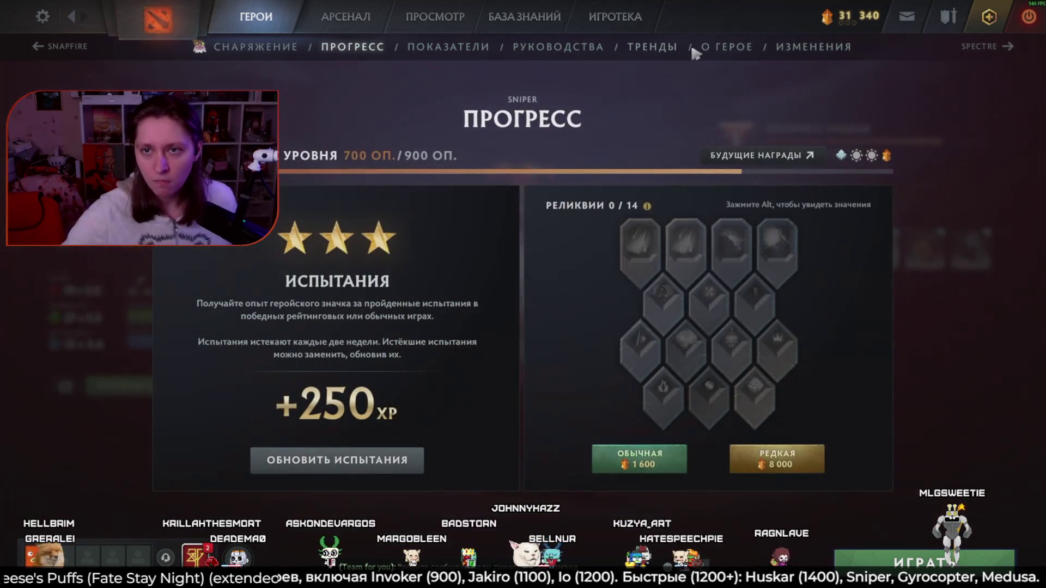
View Sniper's hero info and attack stats, then return to the full heroes grid
left_click(726, 46)
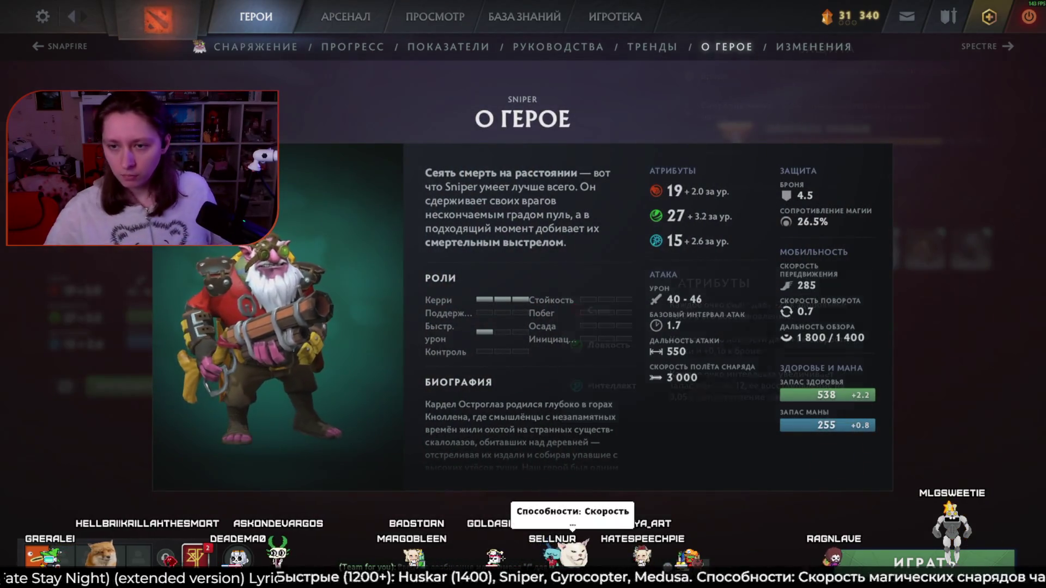
mouse_move(679, 328)
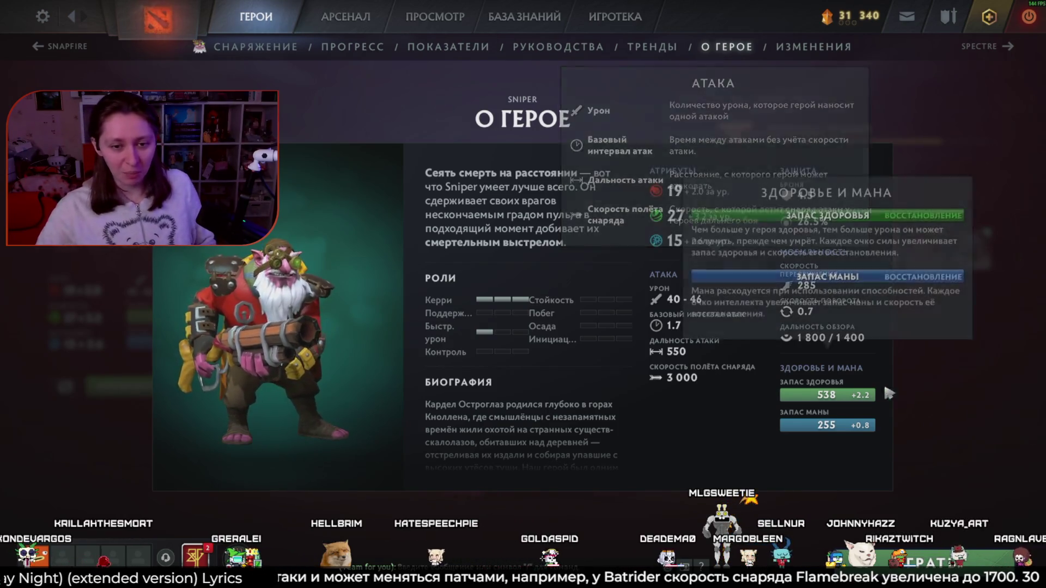
left_click(256, 46)
left_click(257, 16)
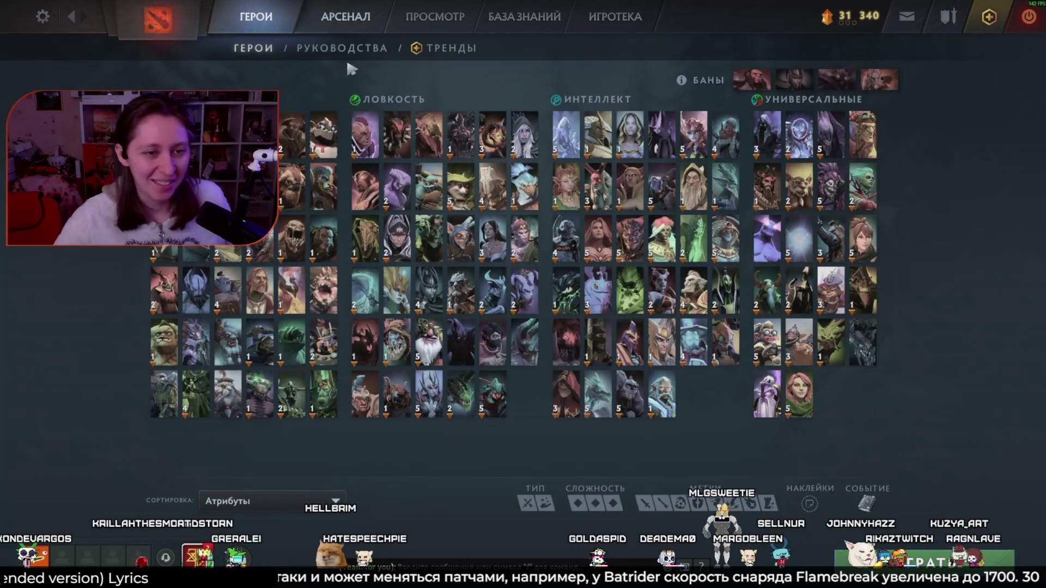
left_click(630, 241)
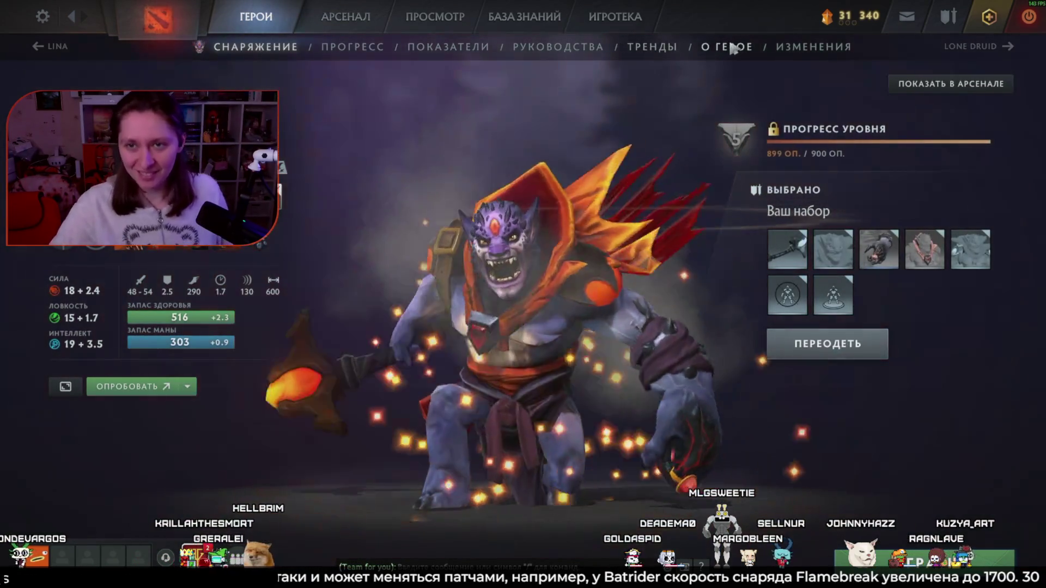
left_click(727, 47)
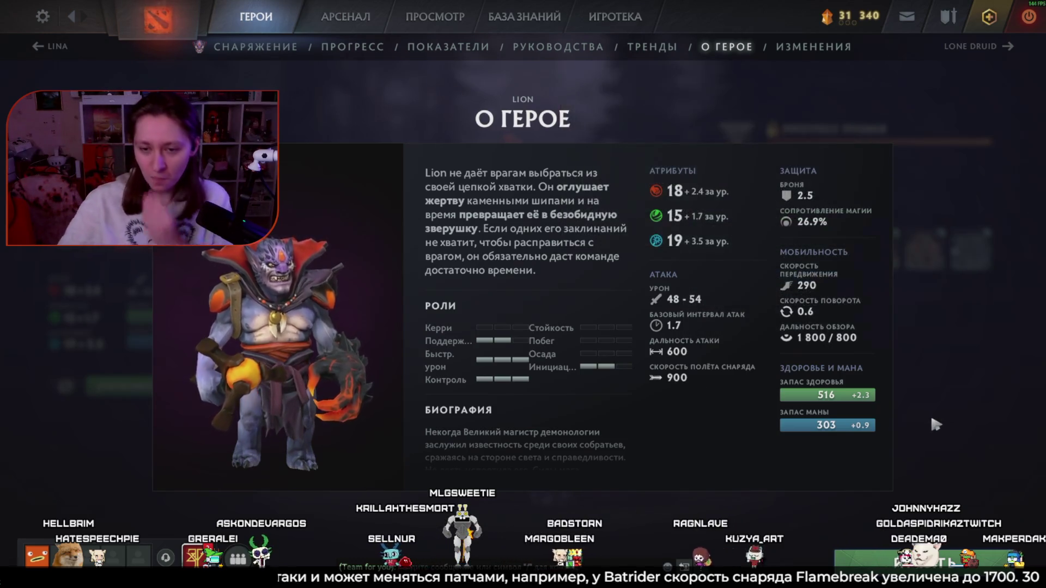
key("Escape")
key("Escape")
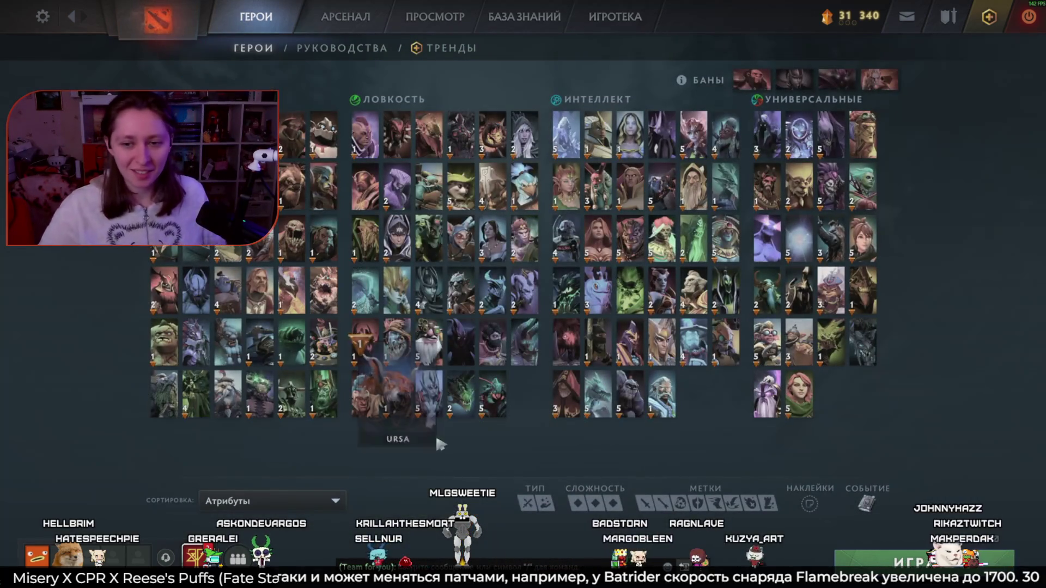
left_click(767, 393)
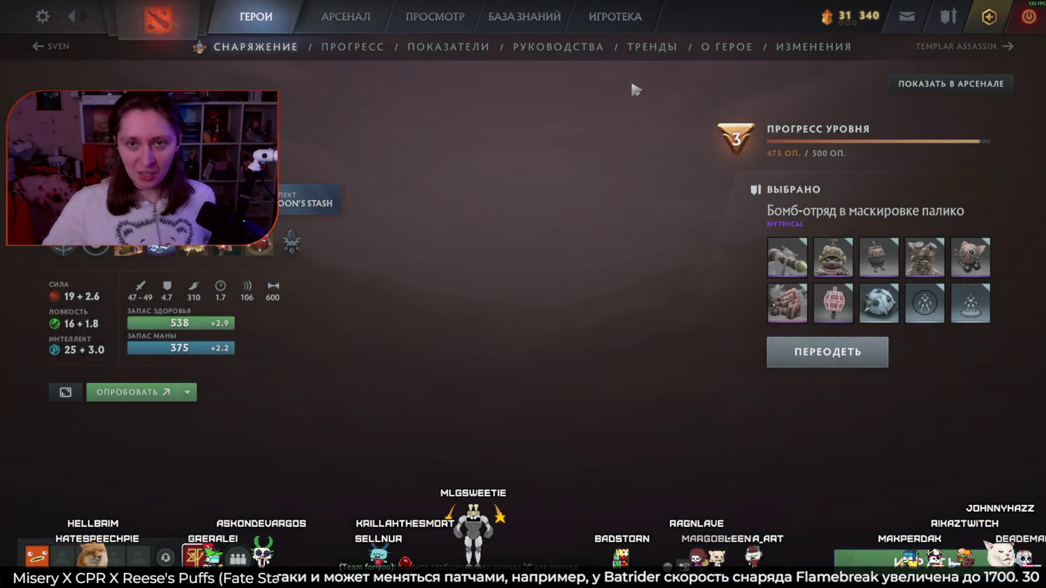
left_click(730, 46)
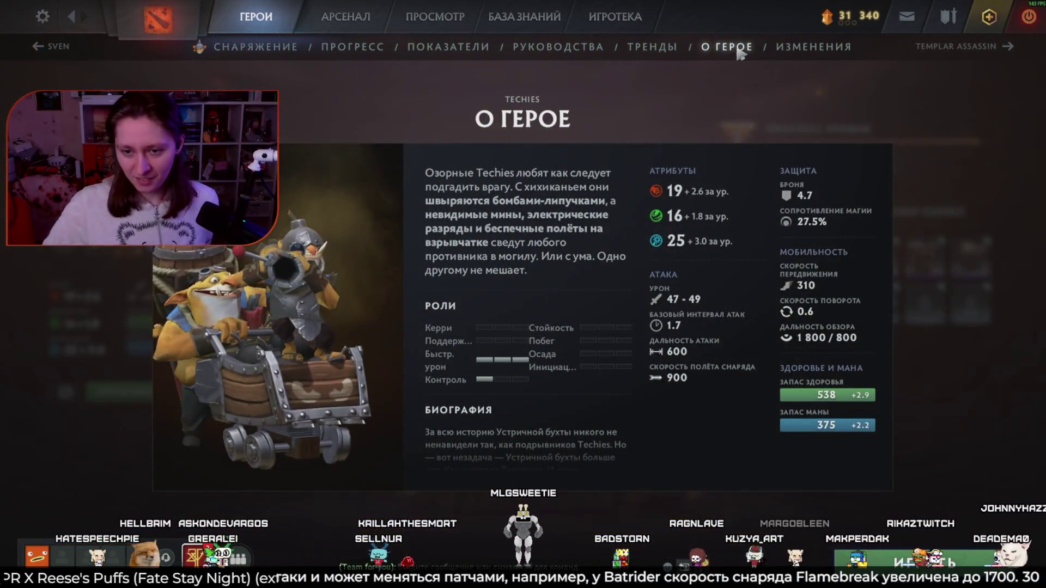
mouse_move(677, 381)
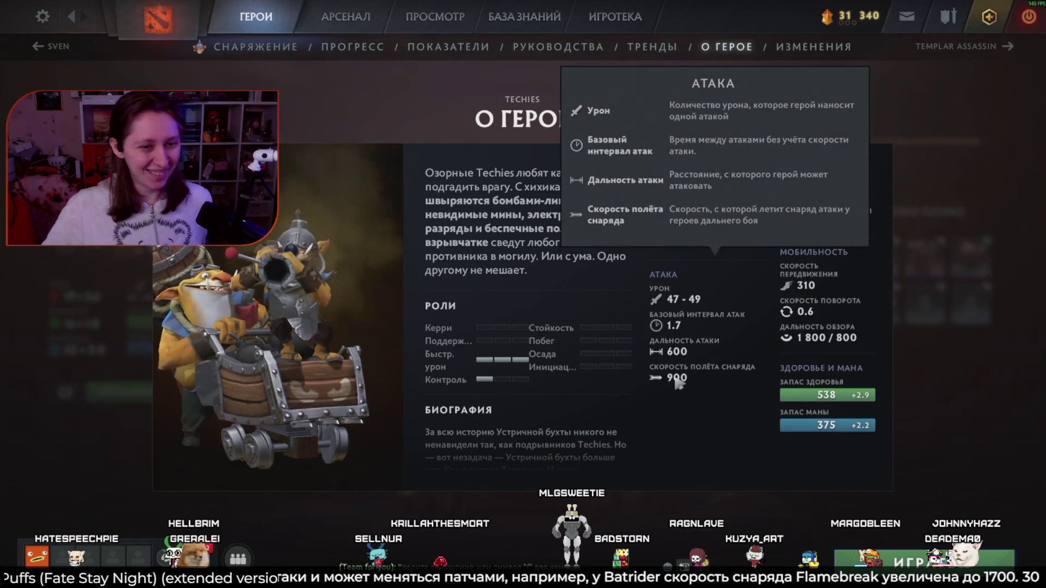
key("Escape")
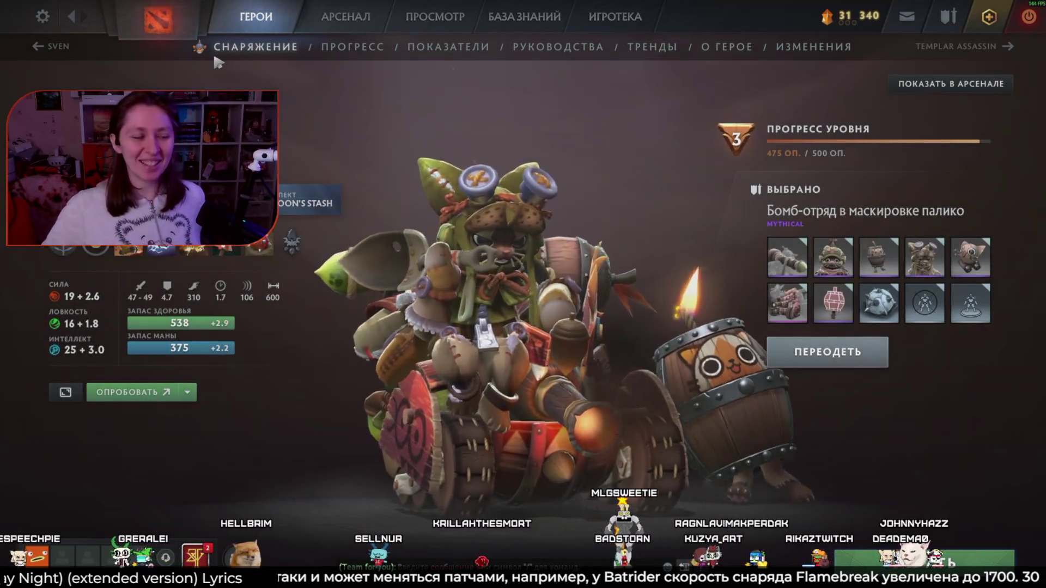
left_click(256, 16)
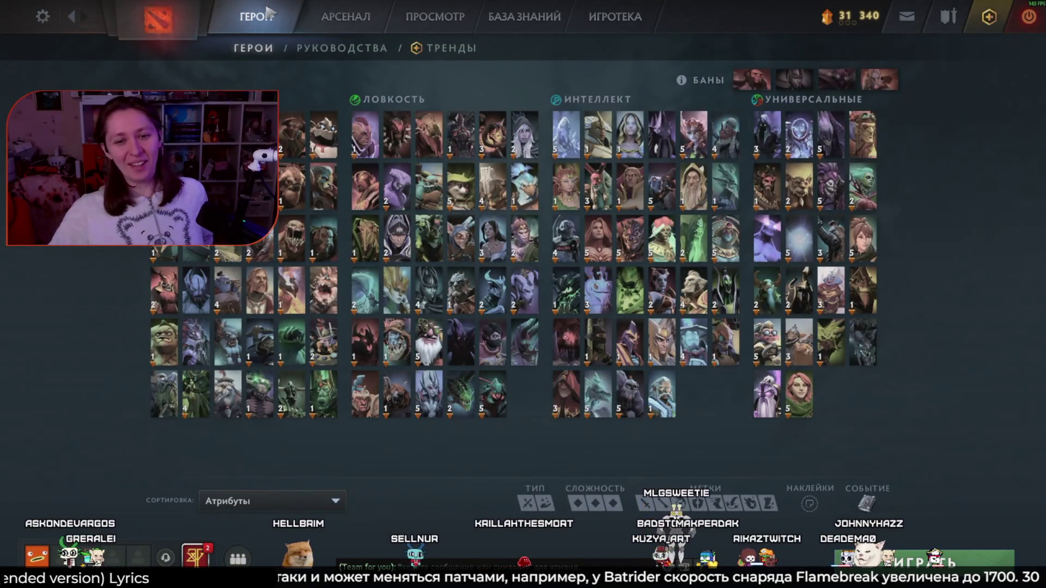
Glance at Razor's description and stats, then quit Dota 2 with confirmation
left_click(460, 288)
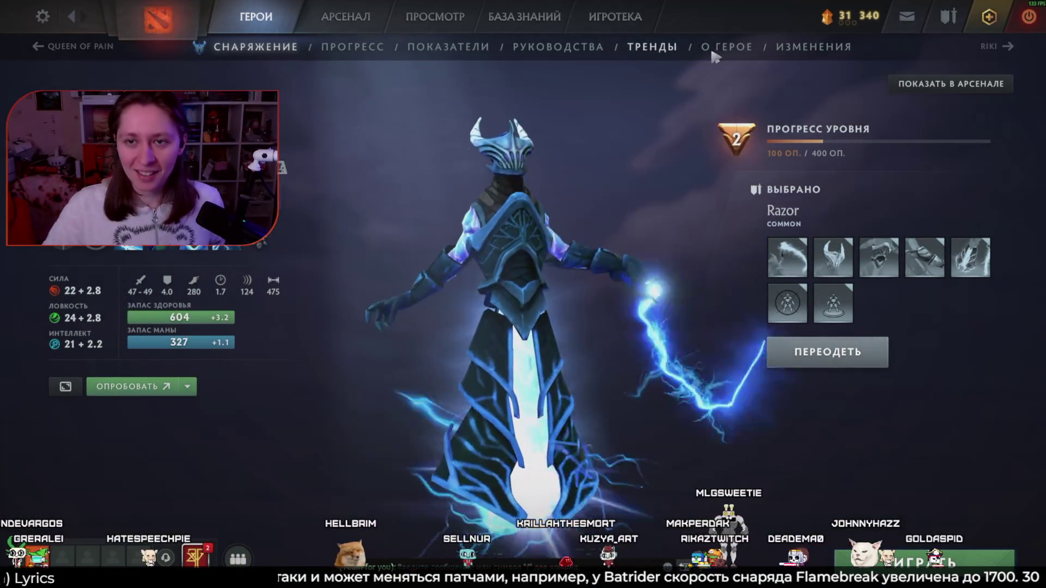
left_click(726, 47)
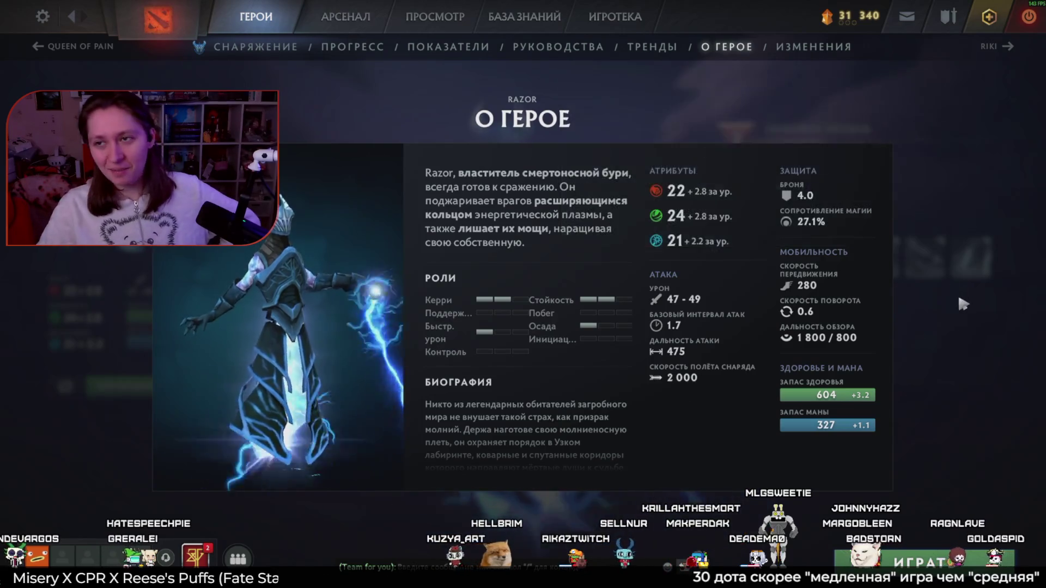
key("Escape")
key("Escape")
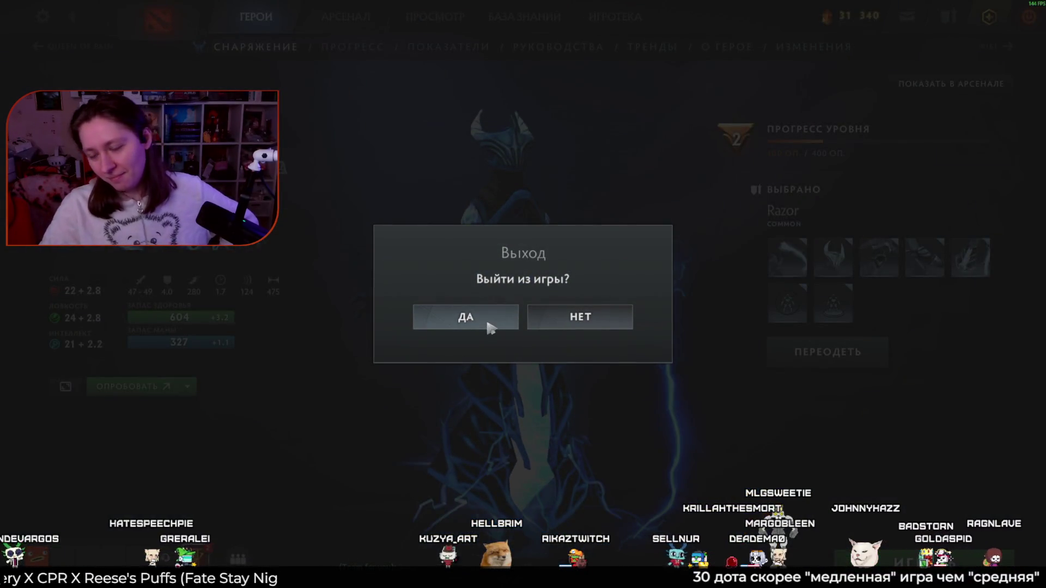
left_click(466, 317)
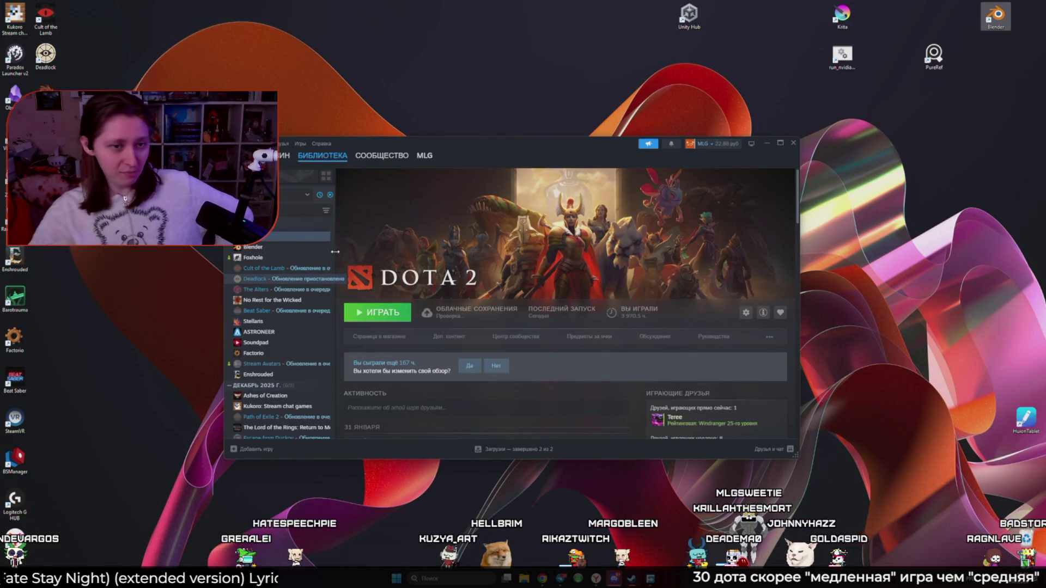
Launch Blender from Steam and reopen the recent Blank.blend mannequin rig scene
left_click(253, 246)
left_click(378, 312)
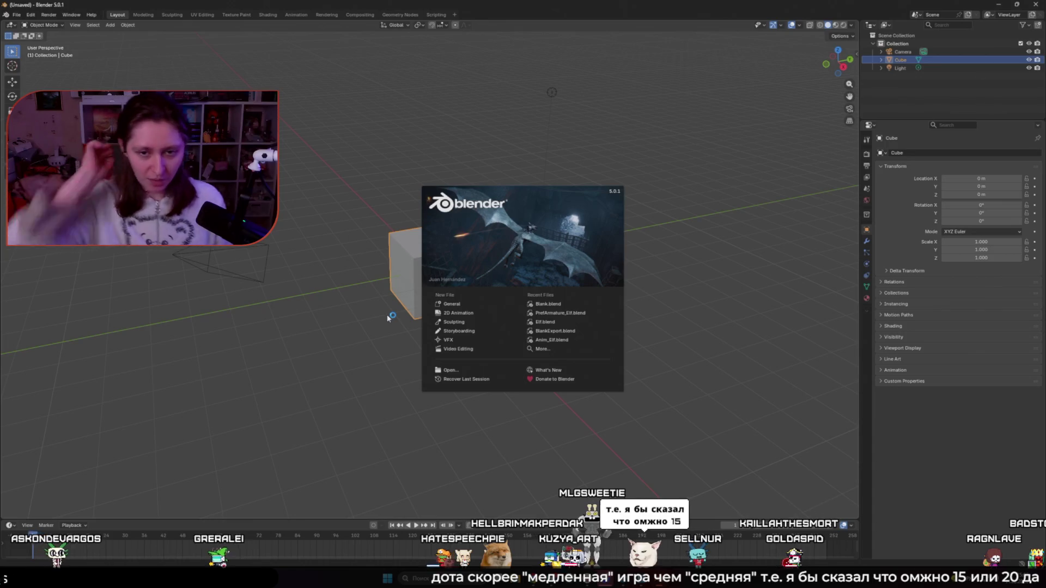
left_click(549, 304)
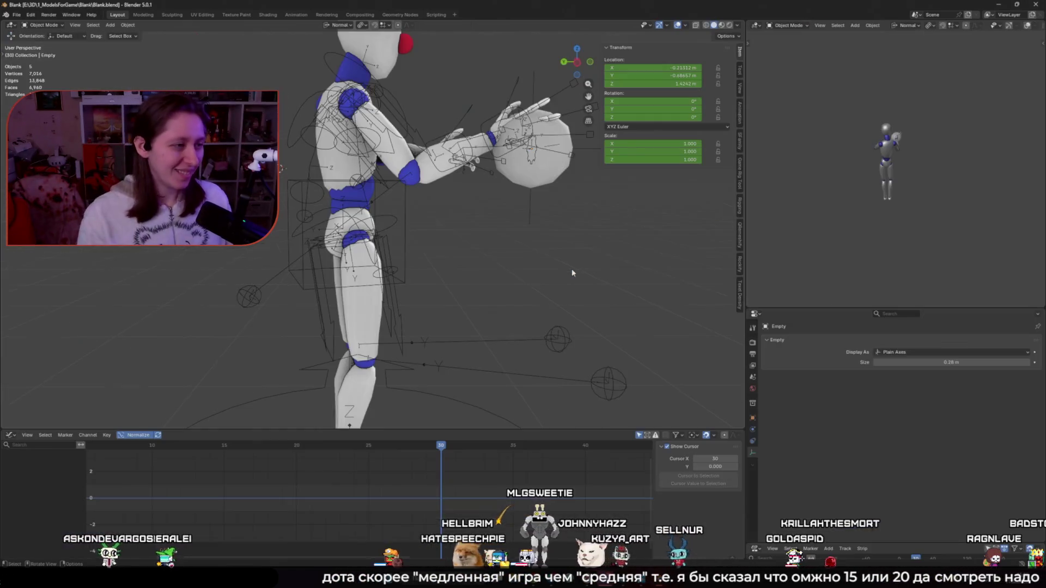
scroll(572, 268, "down", 3)
left_click(437, 222)
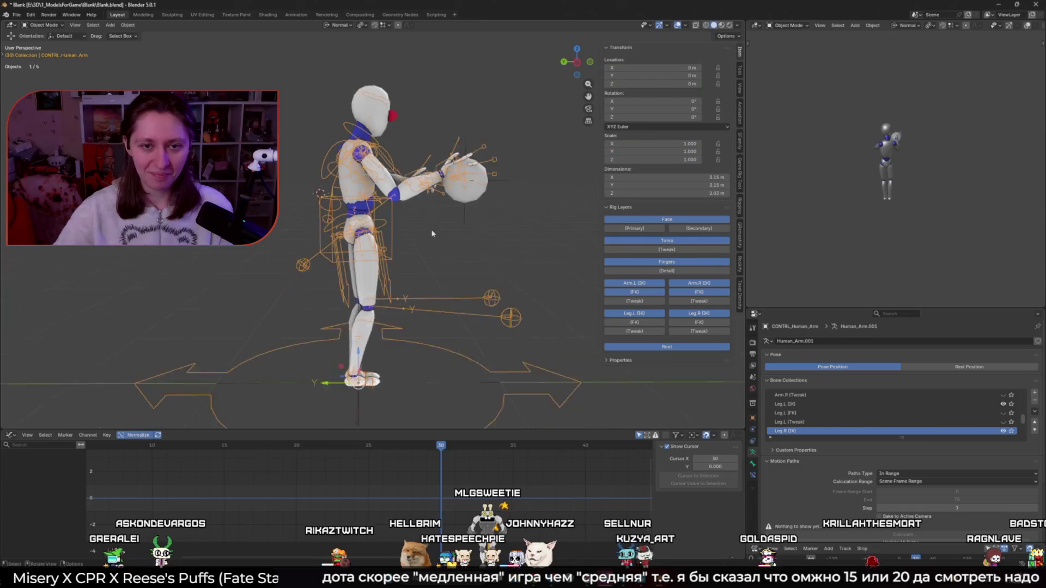
View the mannequin rig in Left Orthographic view for posing
key("ctrl+KP_3")
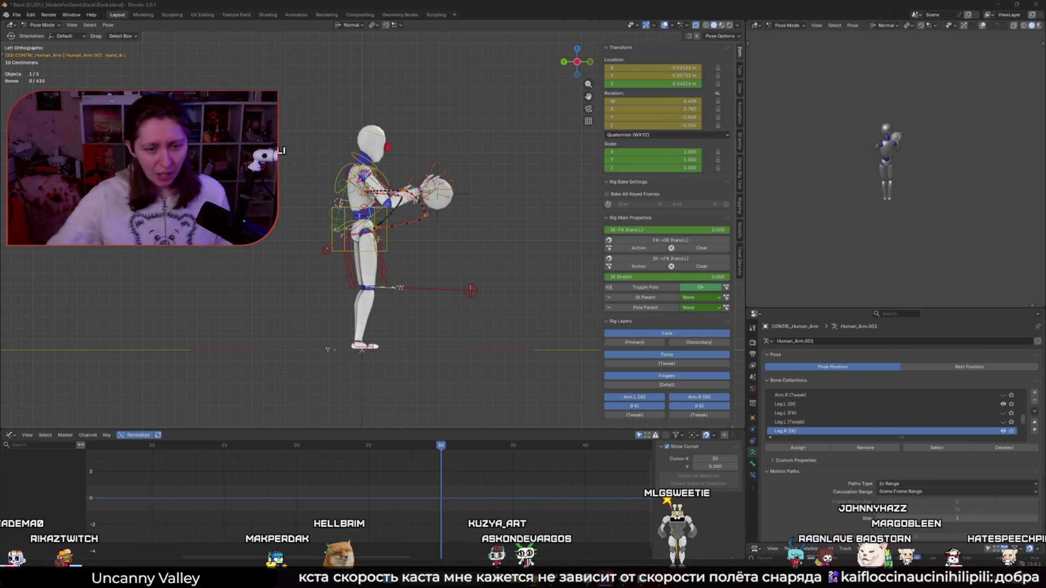
Scrub the cast between frames 15 and 30, settling on frame 20
mouse_move(437, 445)
left_mouse_down()
mouse_move(327, 446)
mouse_move(412, 445)
left_mouse_up()
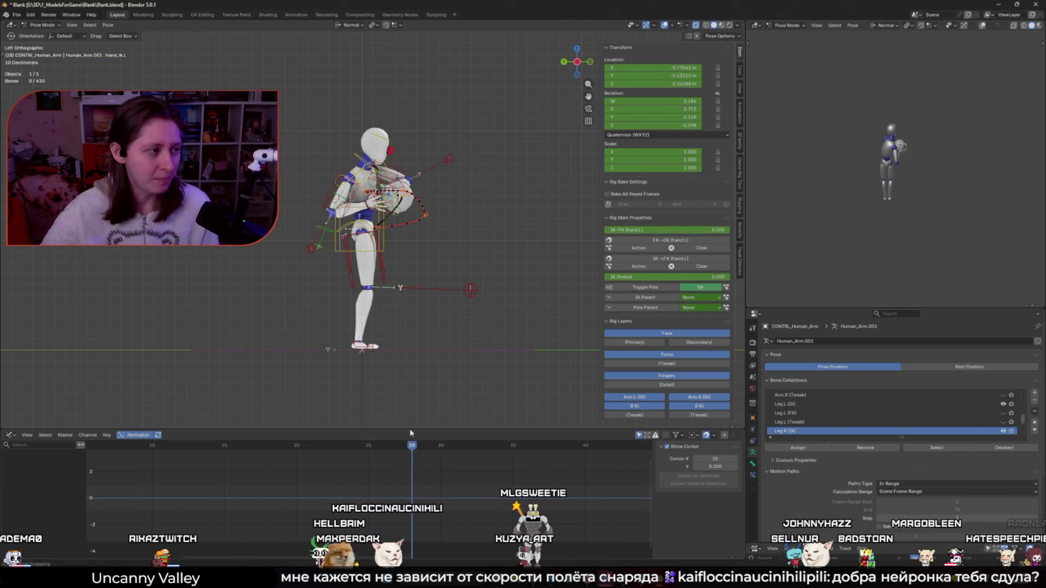
left_click_drag(410, 446, 297, 447)
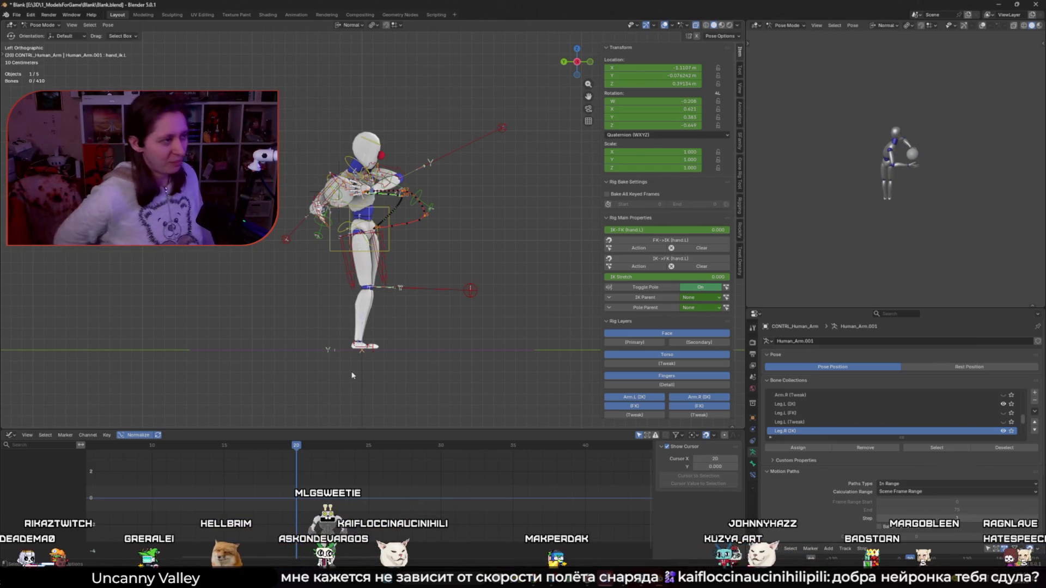
mouse_move(296, 446)
left_mouse_down()
mouse_move(225, 447)
mouse_move(369, 447)
left_mouse_up()
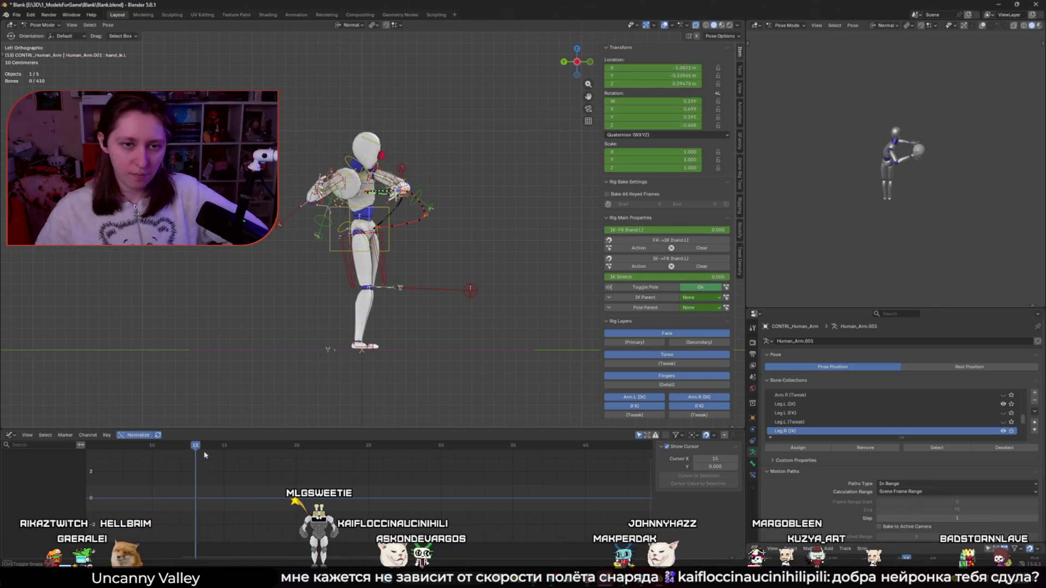
left_click(442, 472)
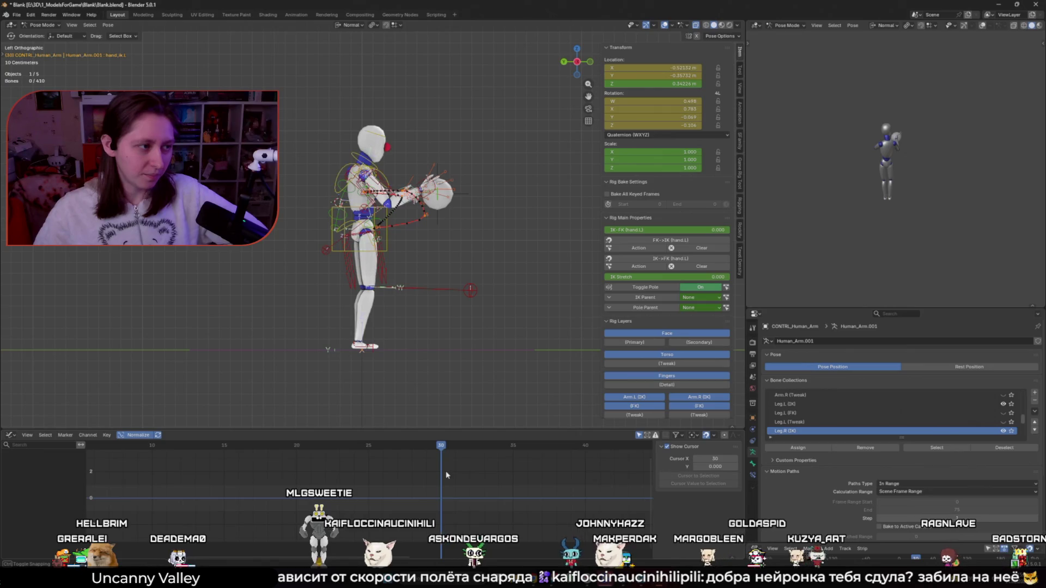
left_click(296, 473)
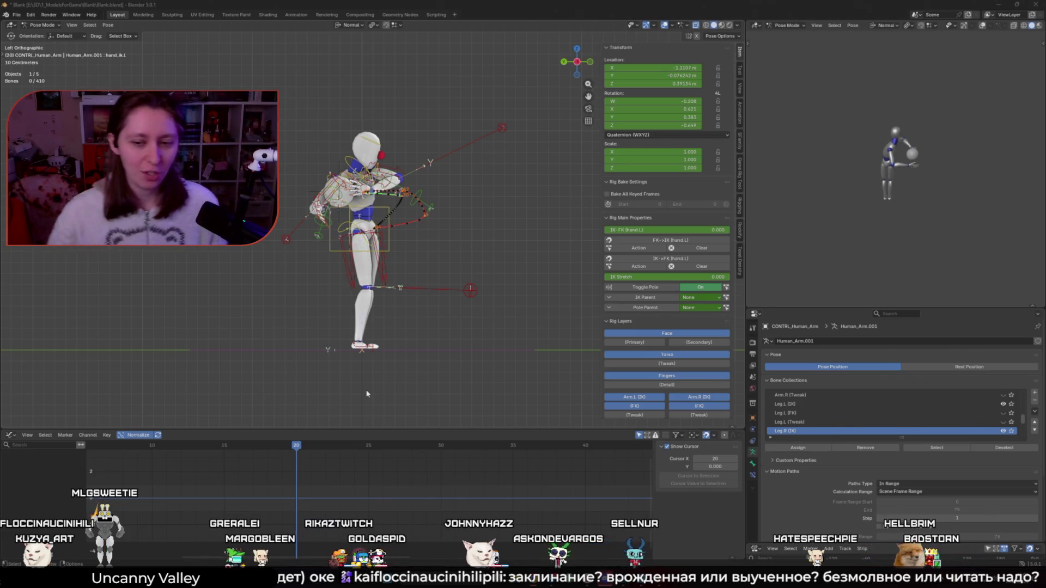
scroll(363, 244, "down", 3)
Switch the timeline to the Action Editor and play the casting keyframes
middle_click_drag(363, 244, 343, 246)
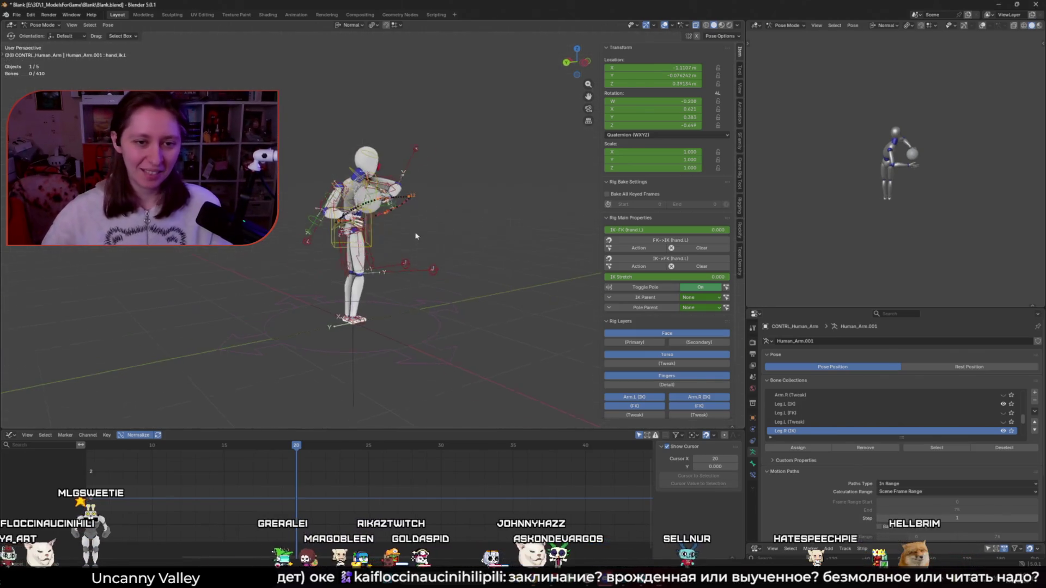
left_click(324, 241)
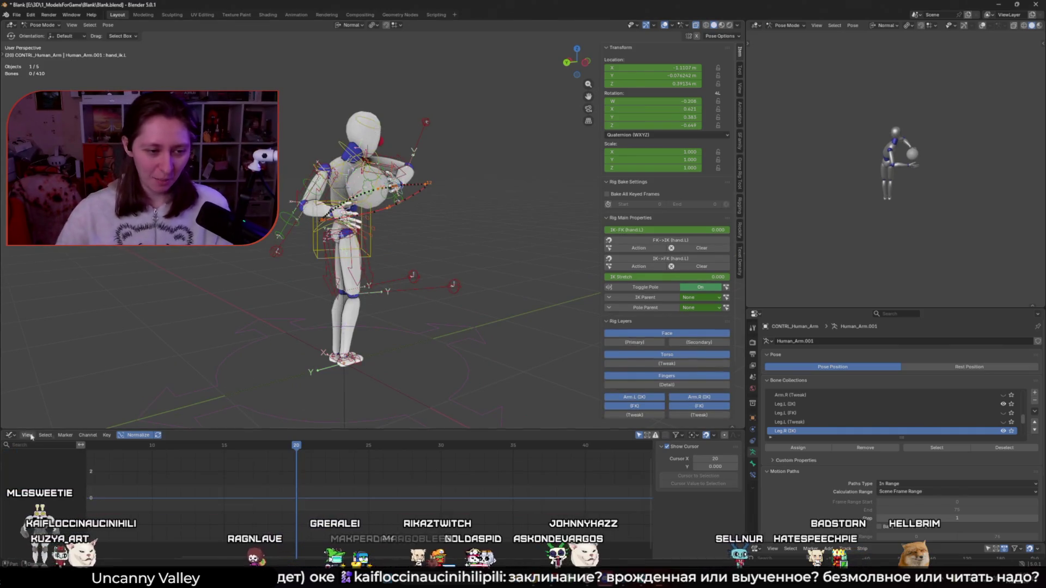
left_click(12, 435)
left_click(118, 457)
key("space")
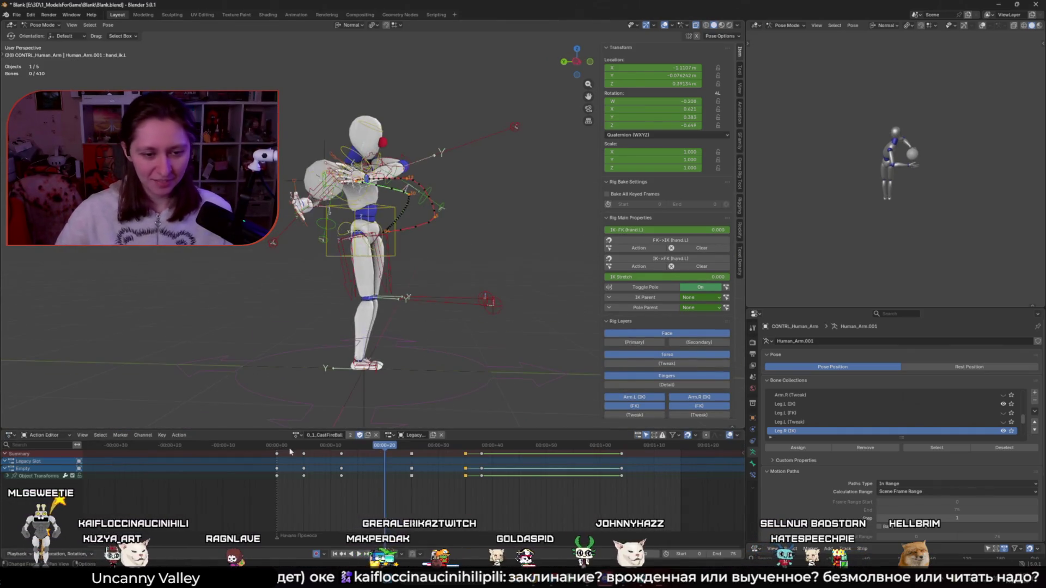
left_click_drag(391, 454, 412, 458)
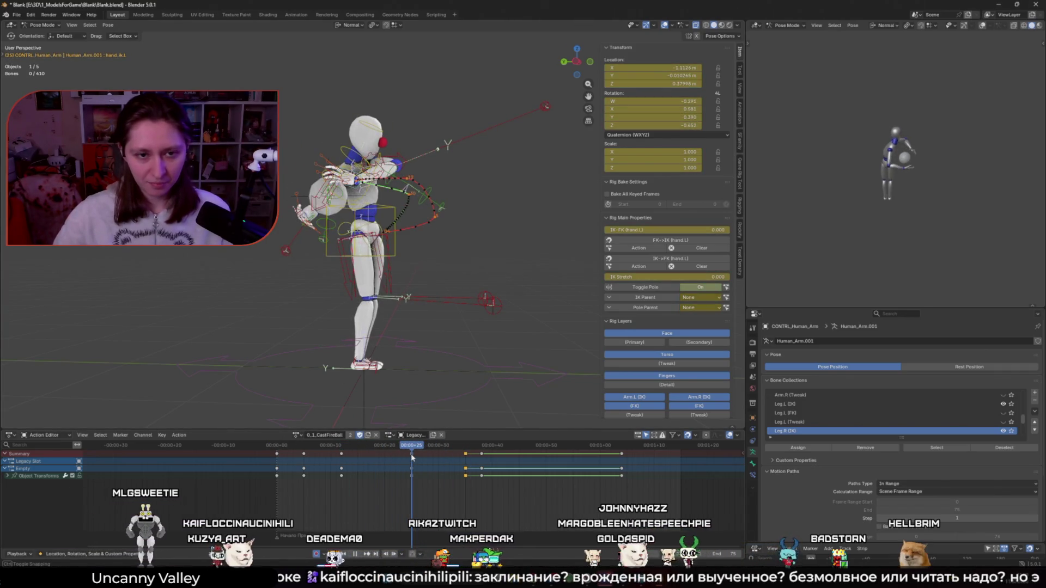
Select the fireball Empty and view the scene in Left Orthographic
left_click(293, 195)
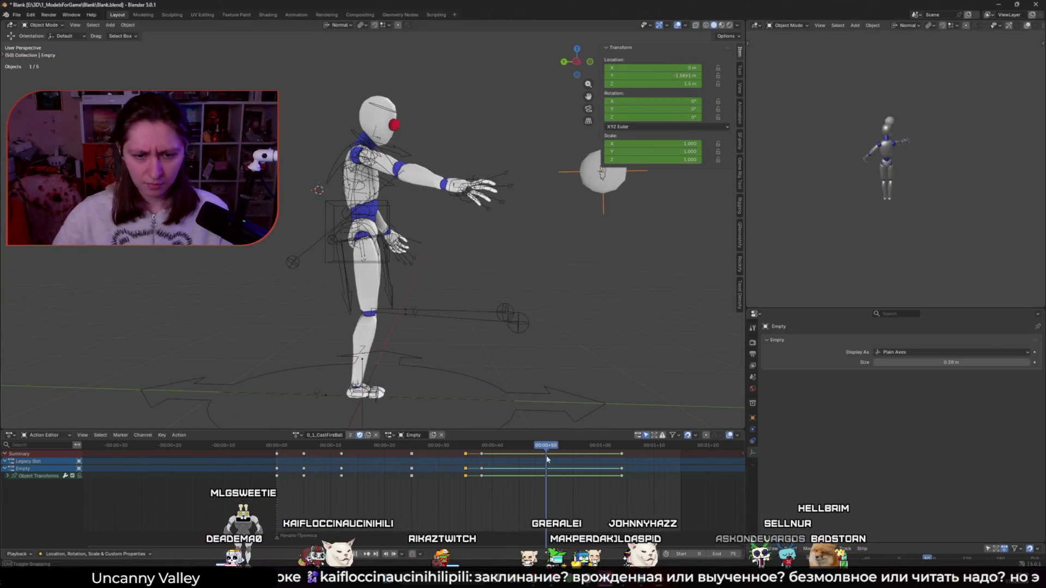
key("KP_3")
key("ctrl+KP_3")
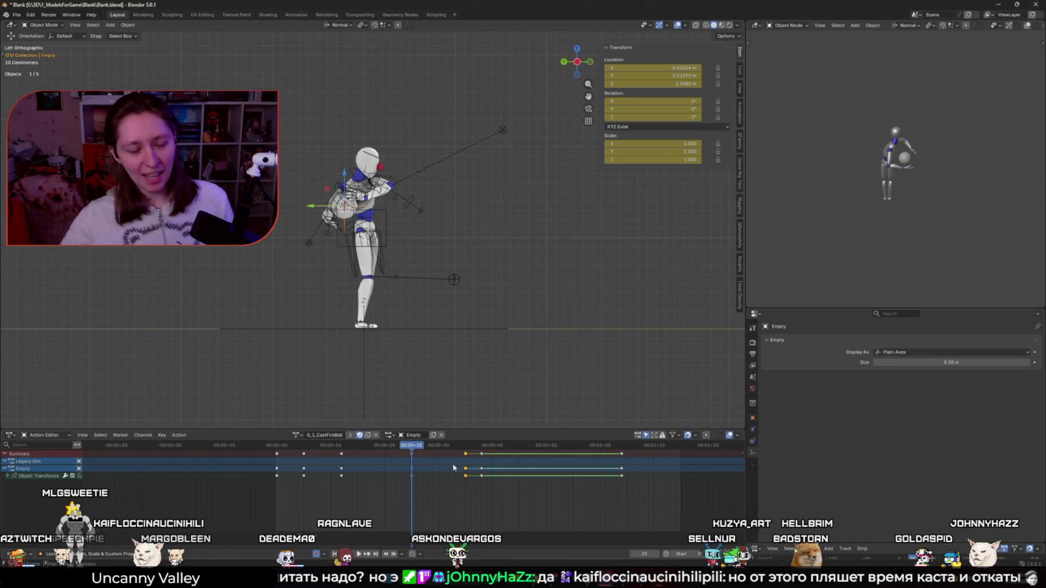
Scrub through the casting poses and move on to frame 80 near the animation's end
left_click(436, 446)
left_click_drag(435, 446, 456, 447)
left_click(412, 446)
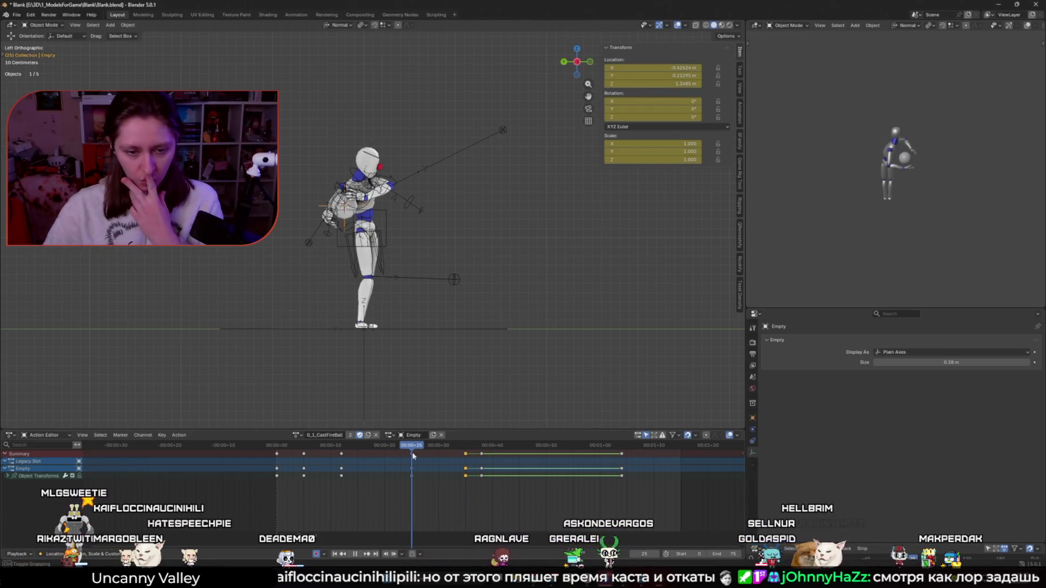
left_click(637, 446)
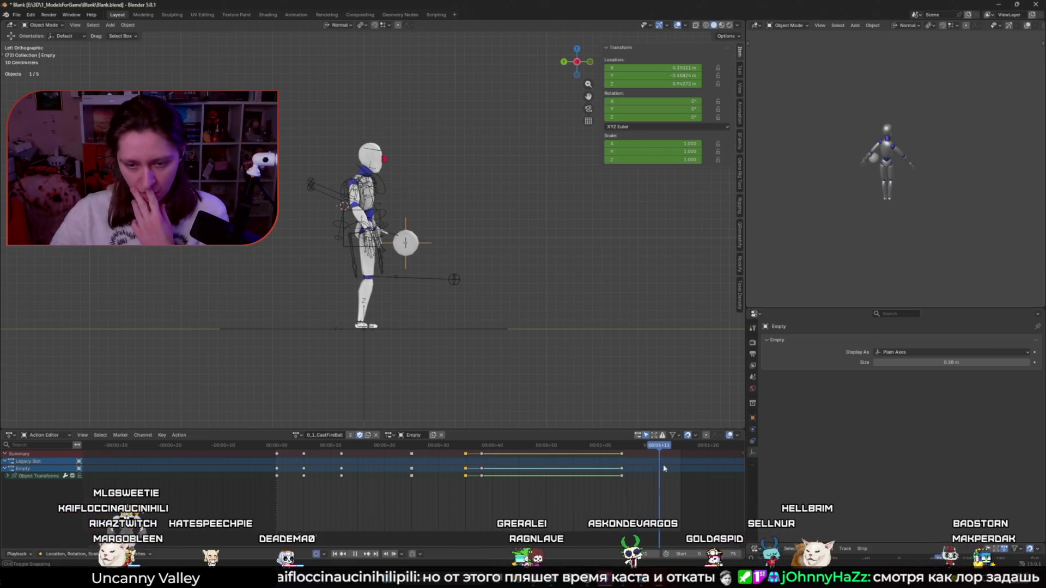
left_click_drag(662, 468, 733, 469)
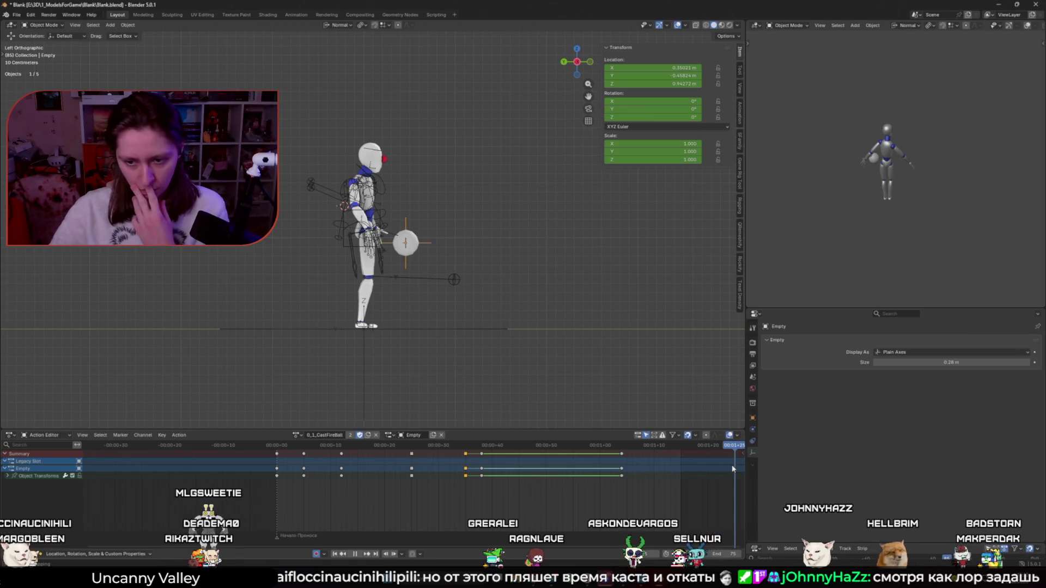
scroll(648, 466, "down", 2)
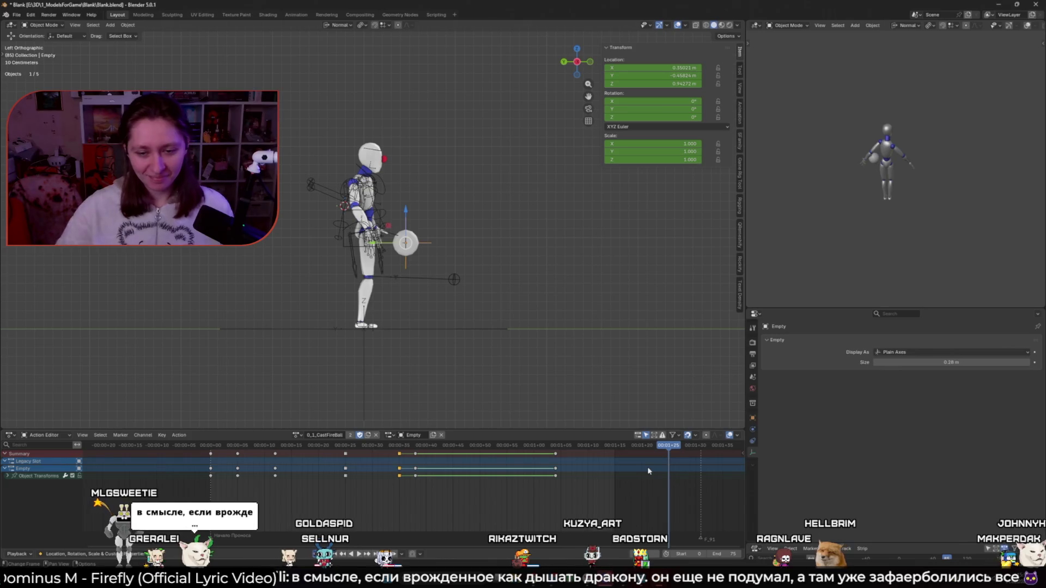
Box-select the Empty's keyframes from 00:43 to 01:05 and delete them
left_click(401, 446)
left_click(346, 447)
mouse_move(597, 521)
left_mouse_down()
mouse_move(397, 442)
mouse_move(348, 452)
left_mouse_up()
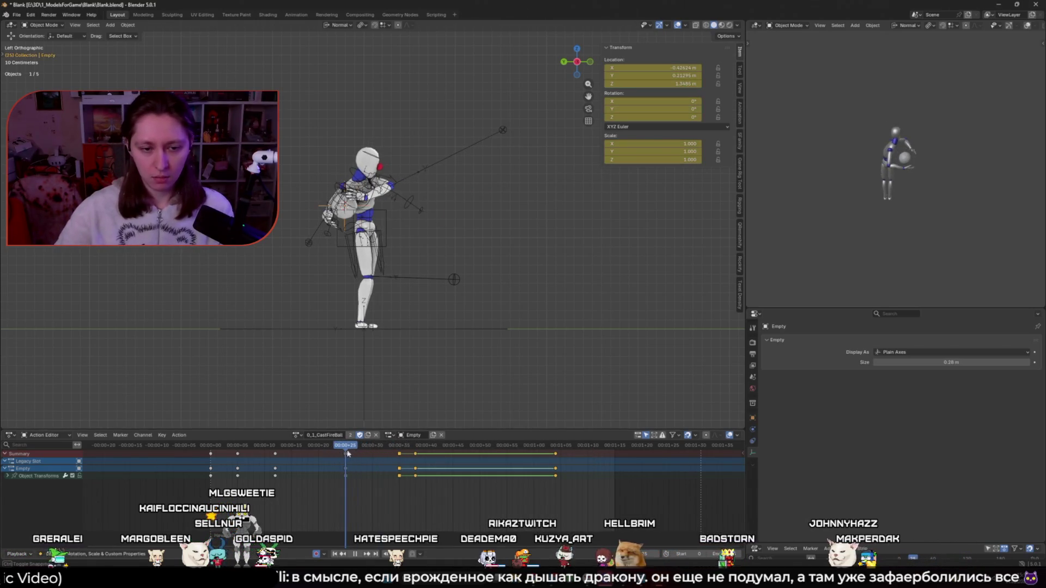
left_click_drag(581, 498, 401, 446)
key("Delete")
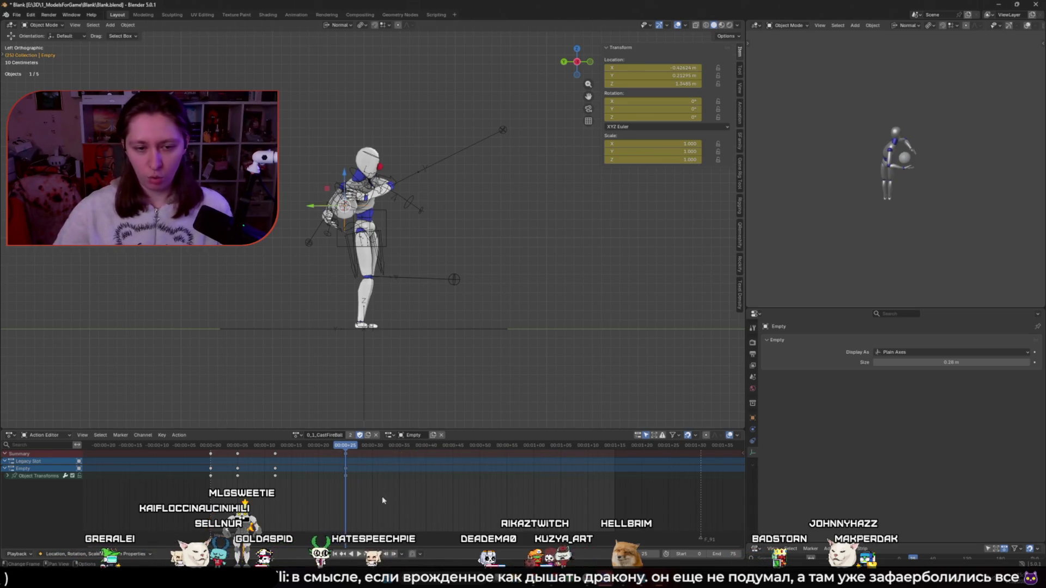
left_click_drag(330, 449, 331, 449)
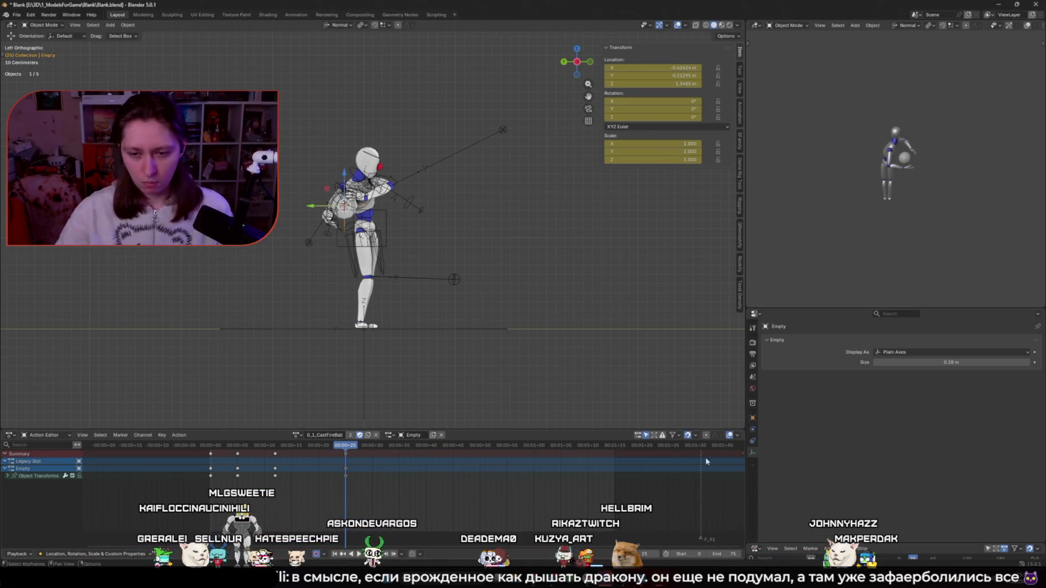
At the final frame, key the Empty's position and add 20 to its Location Y
left_click(578, 446)
left_click_drag(578, 446, 670, 447)
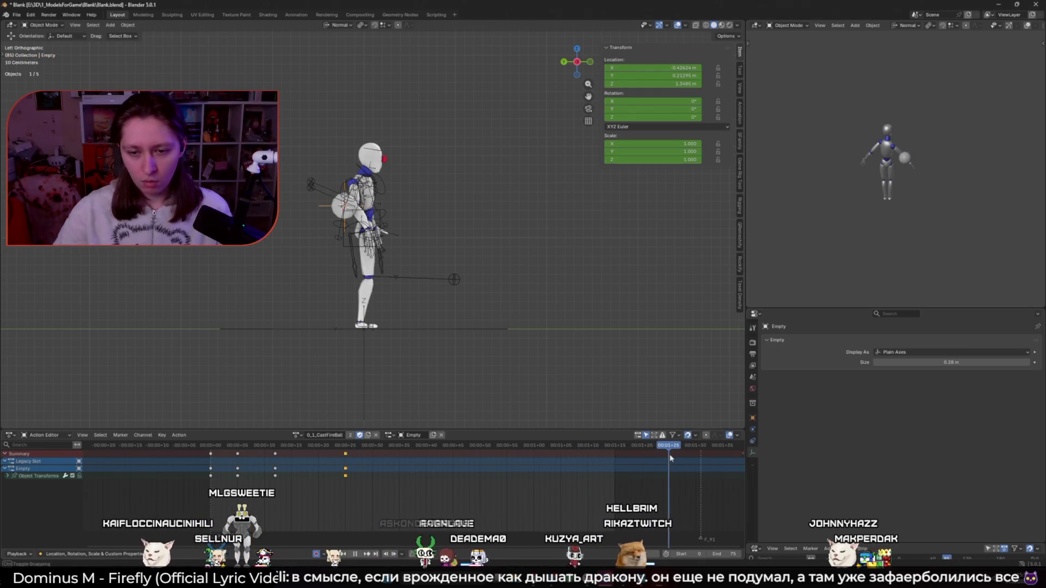
key("i")
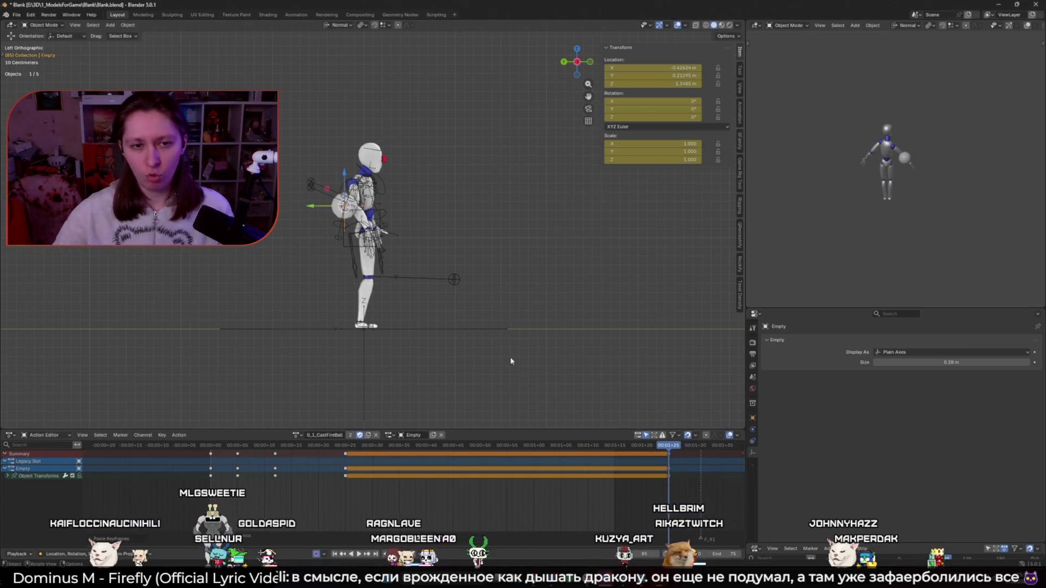
double_click(670, 75)
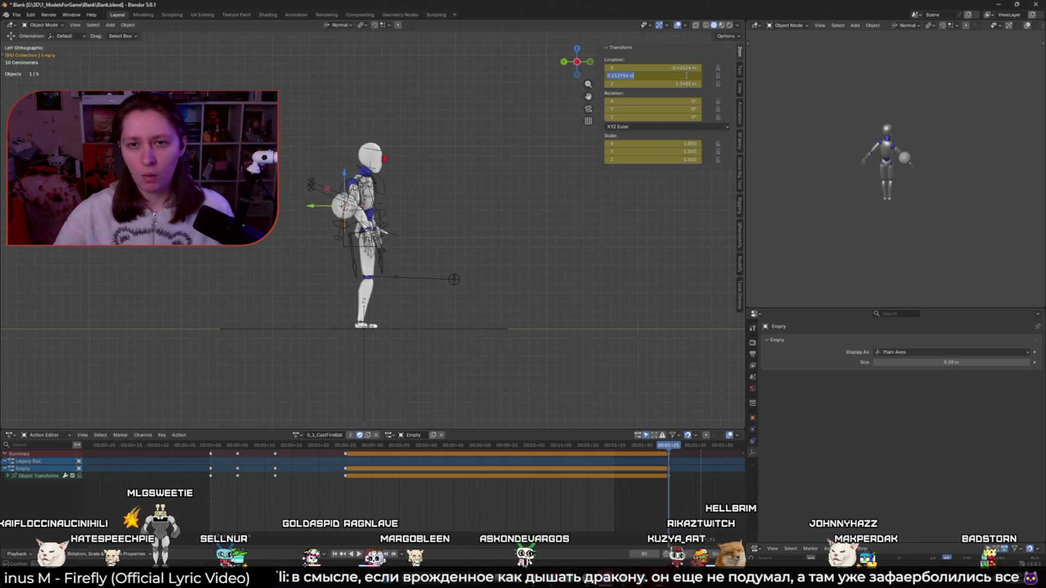
type("+20")
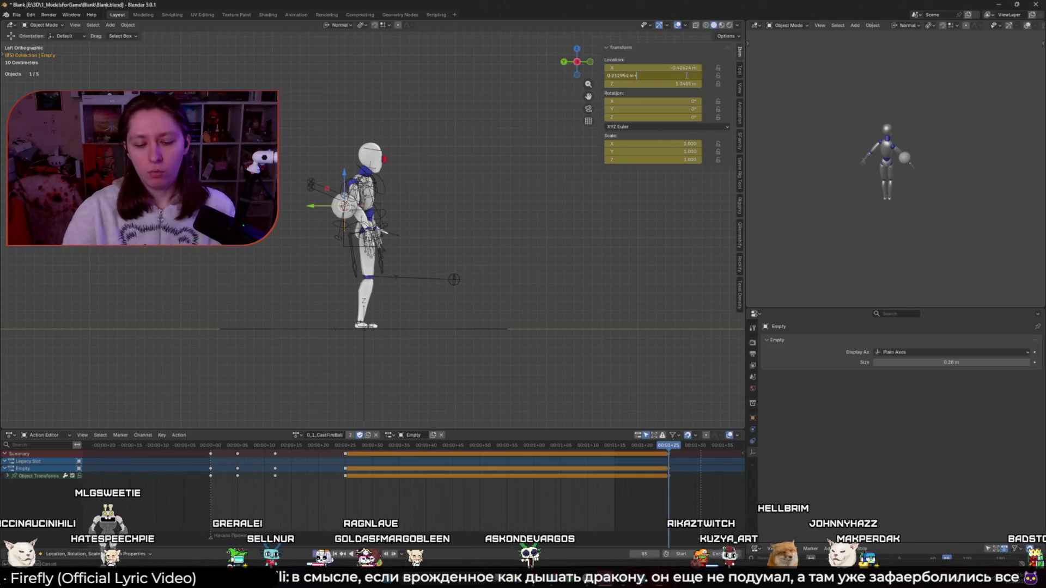
key("Return")
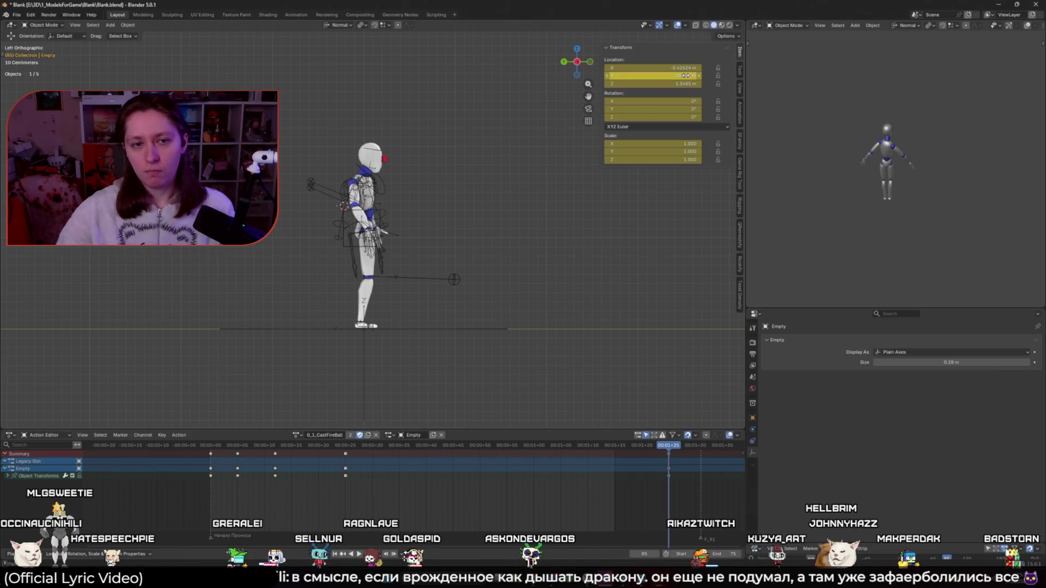
scroll(533, 295, "down", 8)
scroll(533, 294, "up", 1)
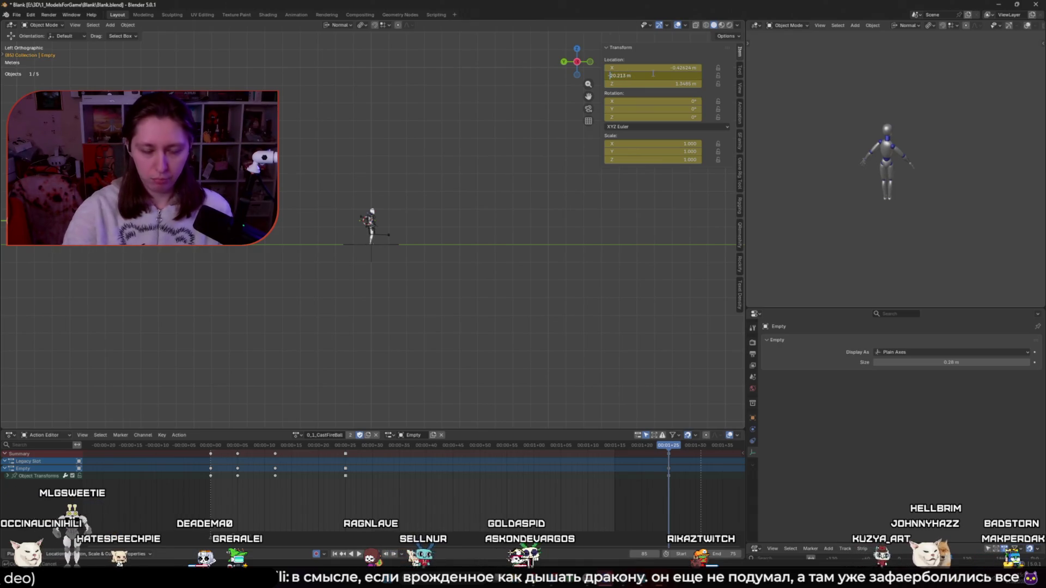
key("ctrl+z")
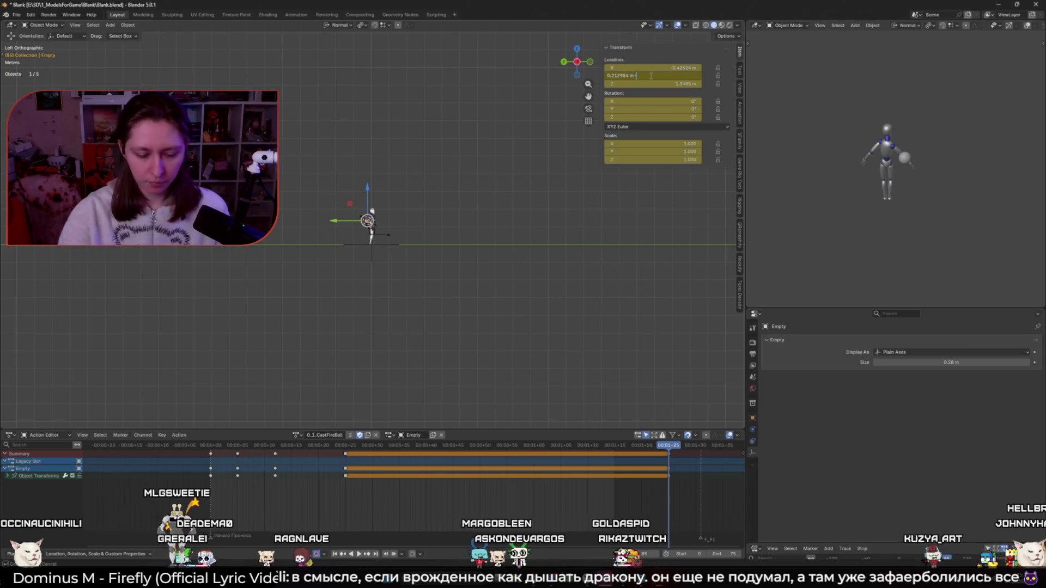
key("Return")
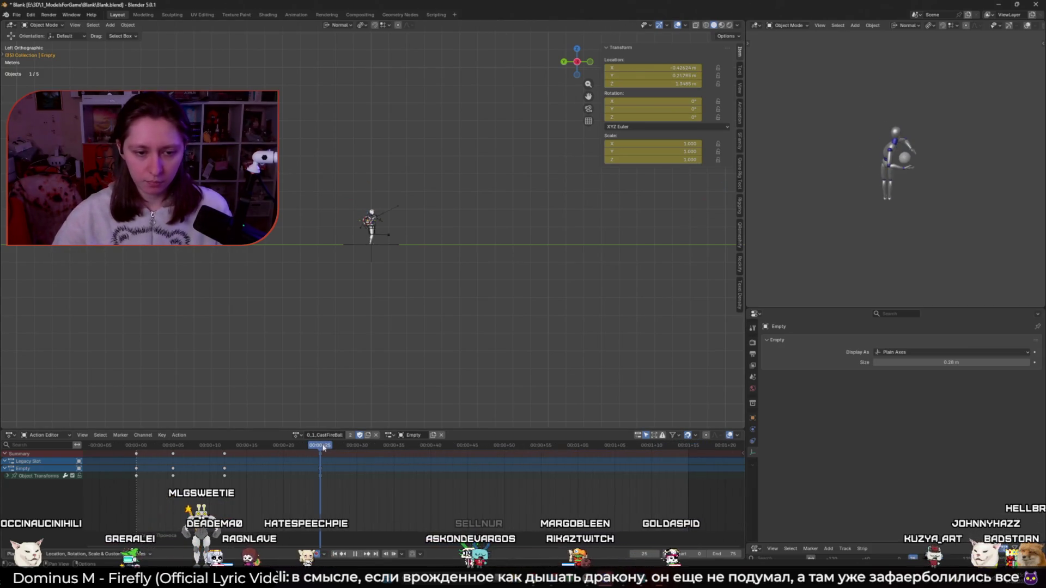
scroll(372, 229, "up", 4)
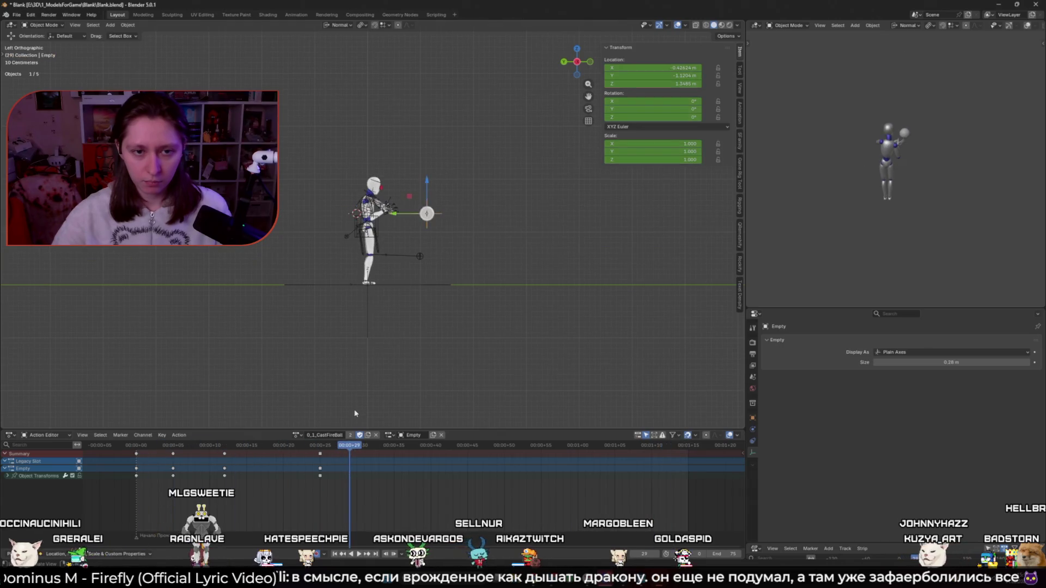
Play the cast from an early frame, orbit to check it, and undo the Empty's far-off Y move
left_click(185, 445)
key("space")
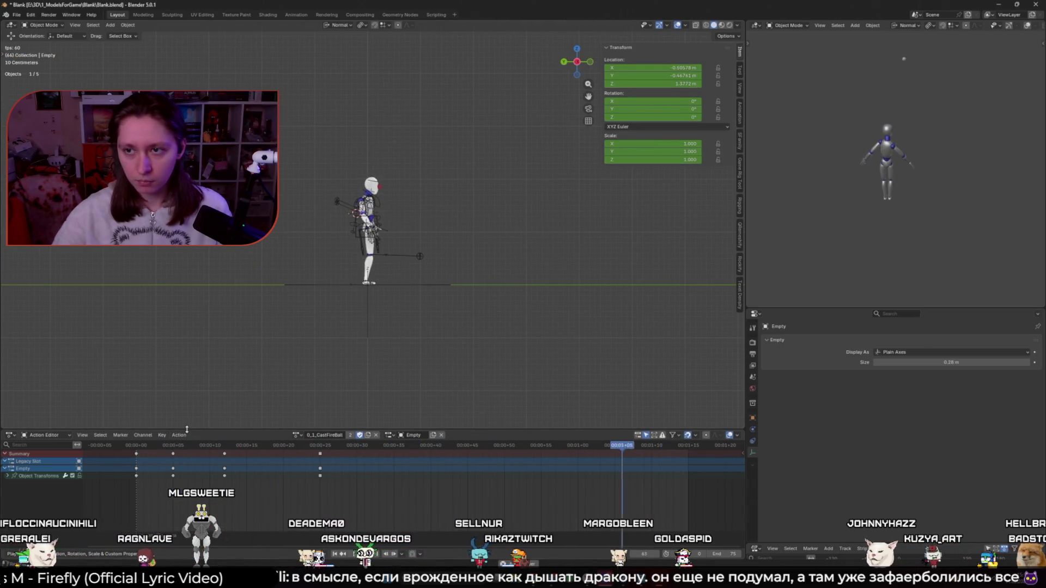
middle_click_drag(409, 286, 480, 366)
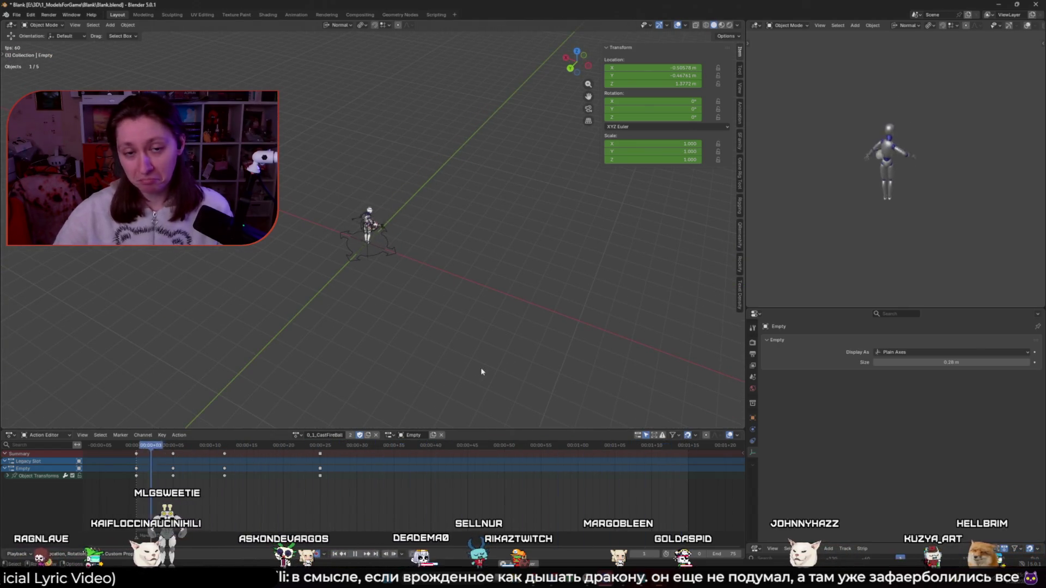
middle_click_drag(445, 305, 463, 313)
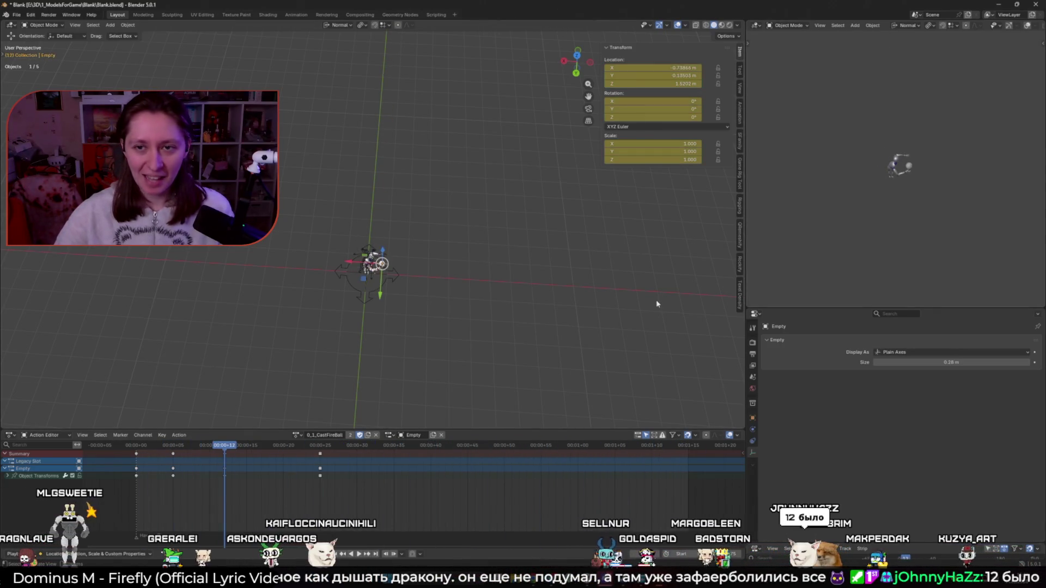
middle_click_drag(641, 347, 621, 360)
left_click(651, 446)
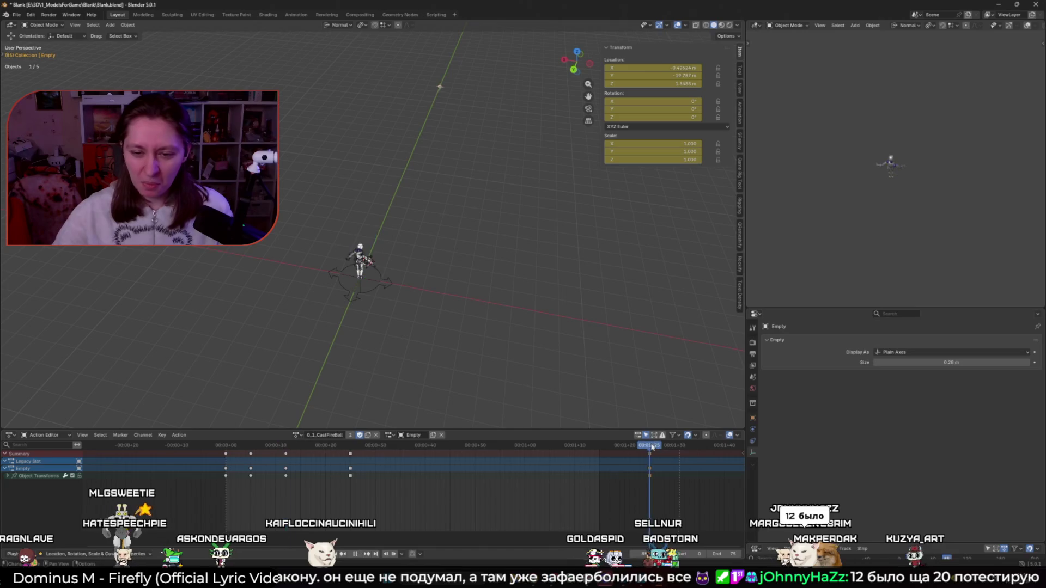
key("ctrl+z")
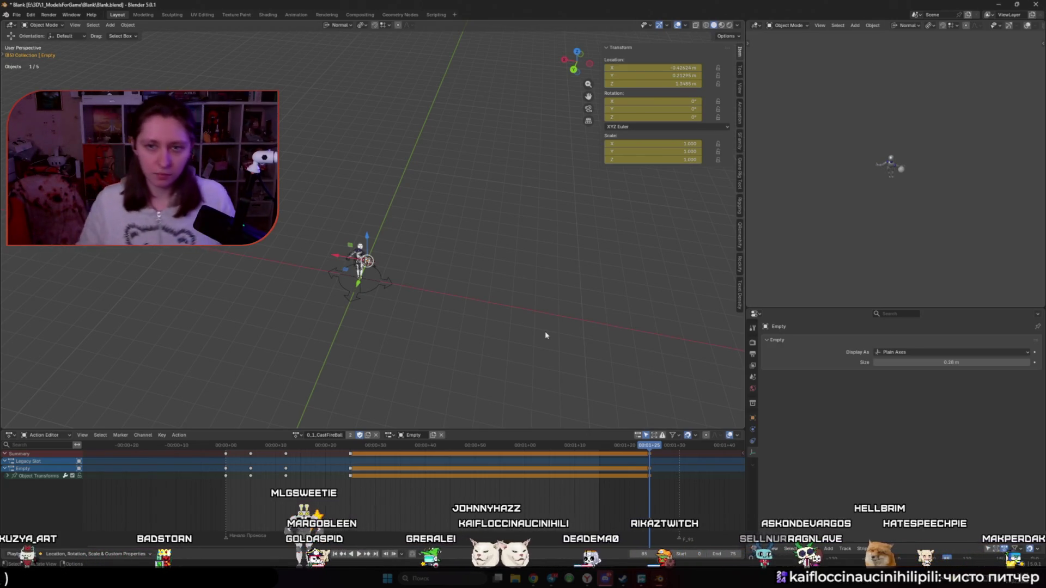
Move the fireball Empty to a farther Y location at the end frame, keyframe it, and play the animation
key("g")
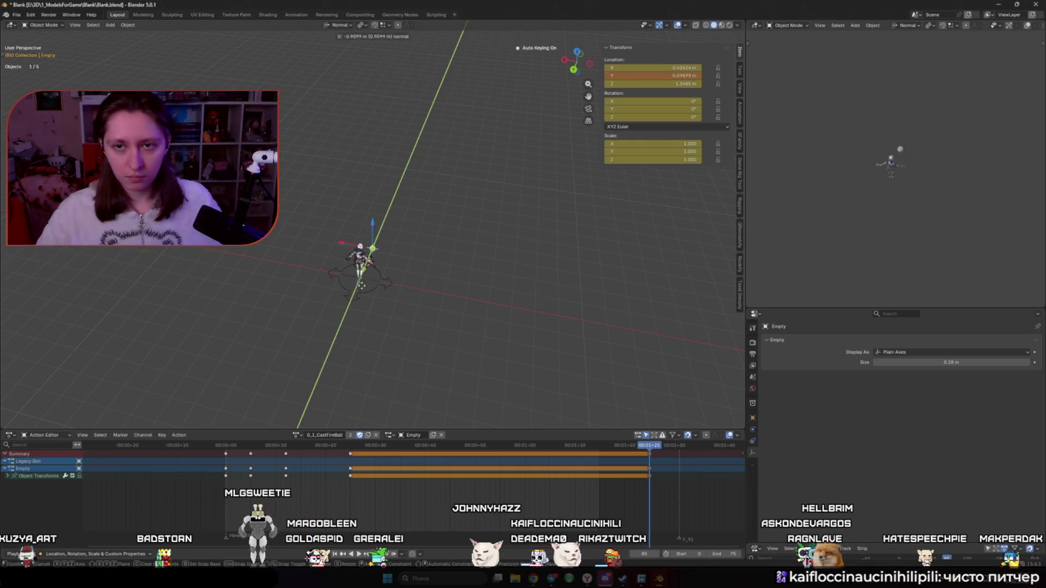
left_click(662, 189)
left_click_drag(671, 75, 685, 76)
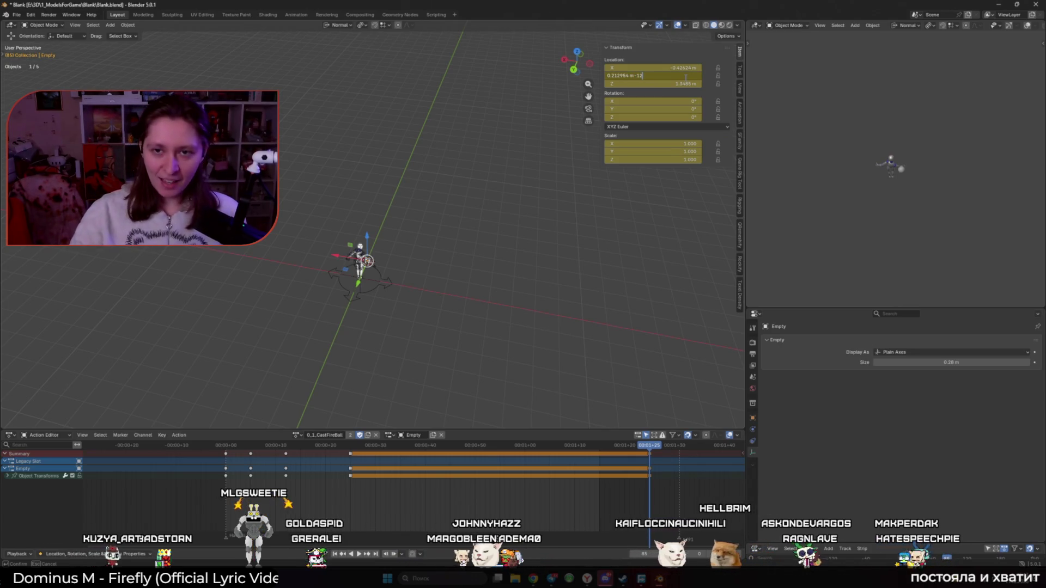
key("Return")
key("i")
key("space")
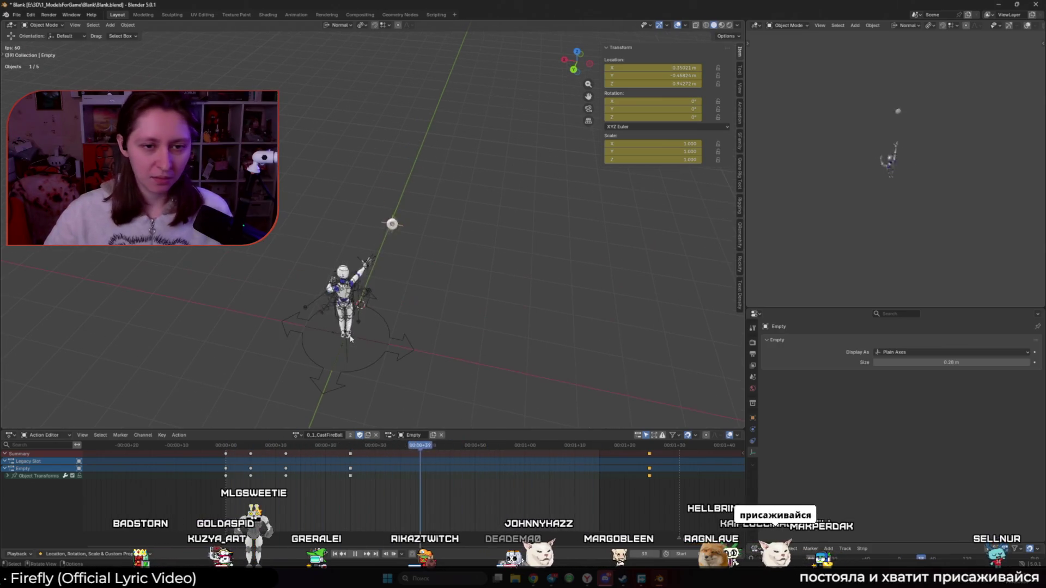
middle_click_drag(353, 340, 366, 304)
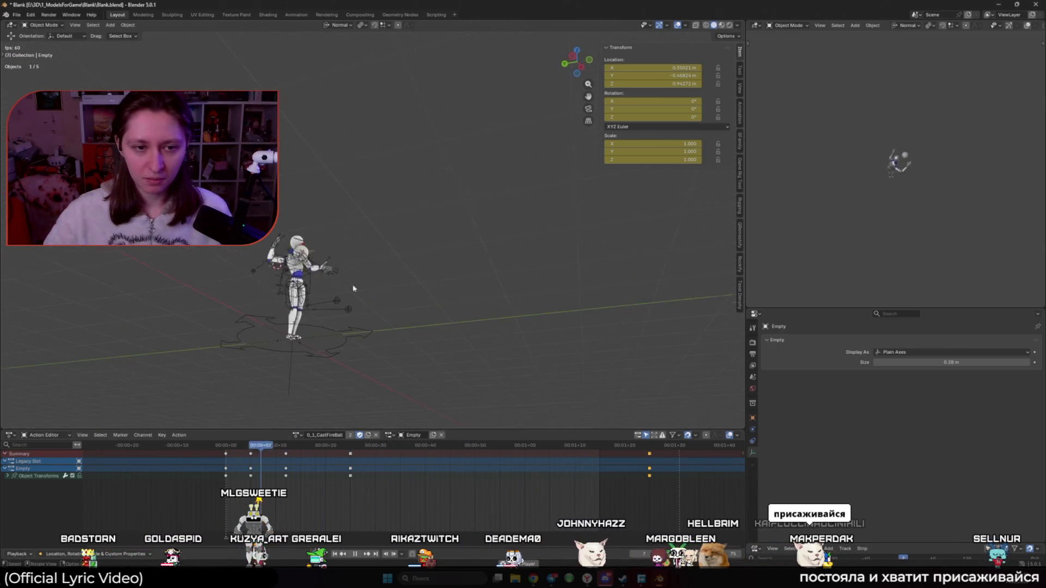
left_click_drag(359, 450, 246, 448)
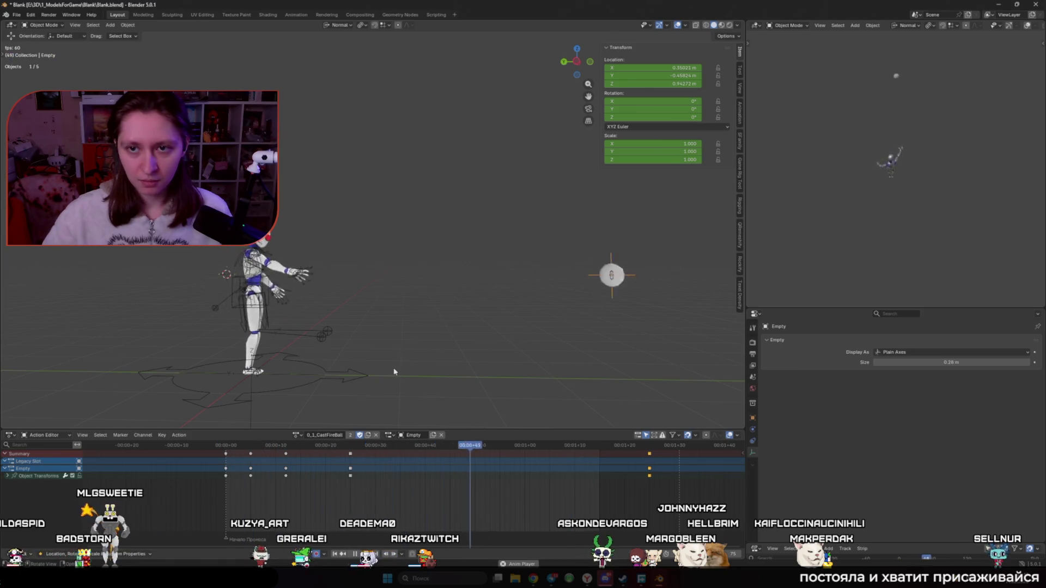
middle_click_drag(392, 372, 470, 385)
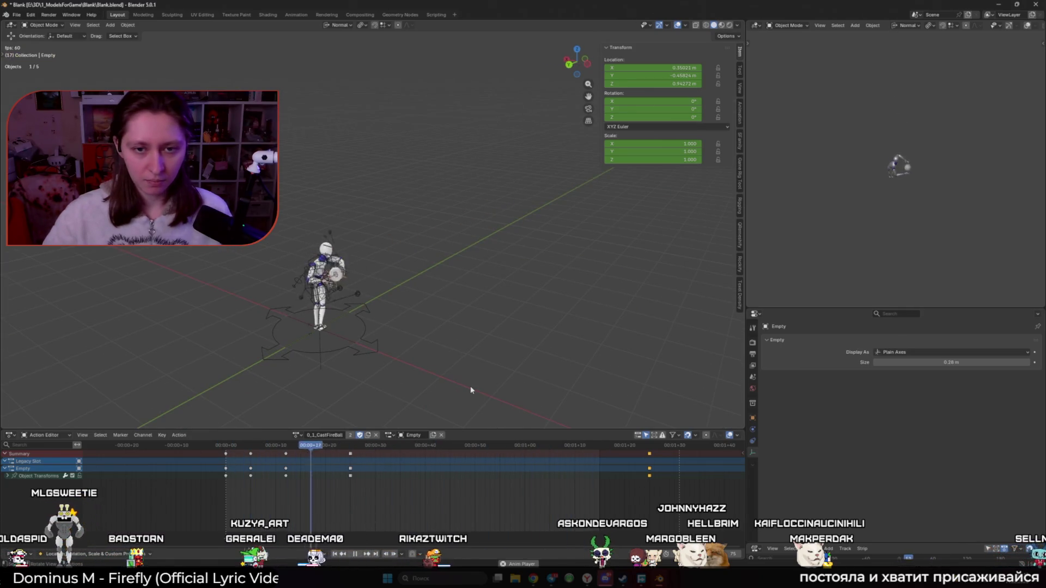
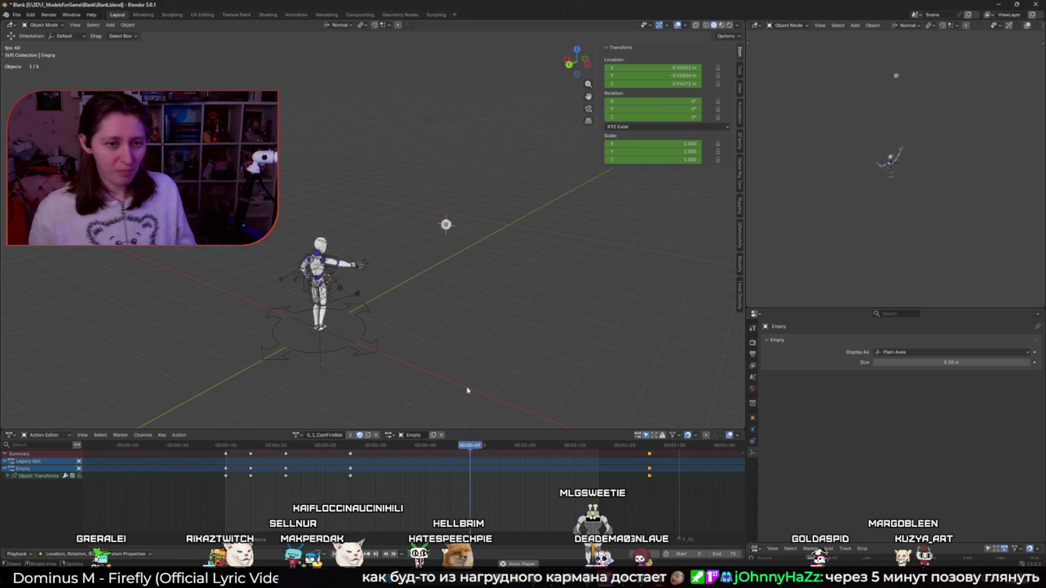
Jump to the first frame and play the cast animation from the start
key("shift+Left")
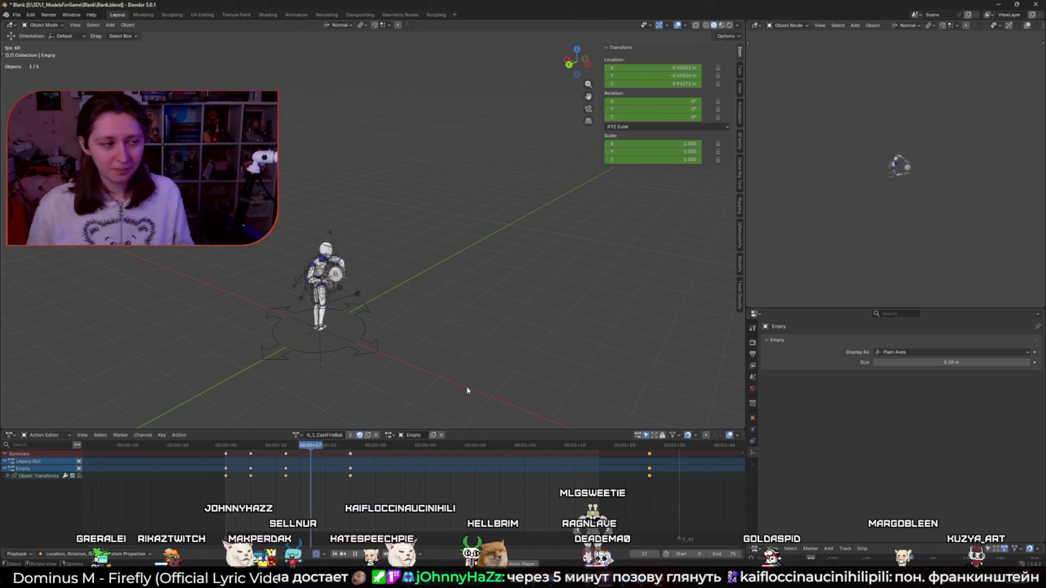
key("space")
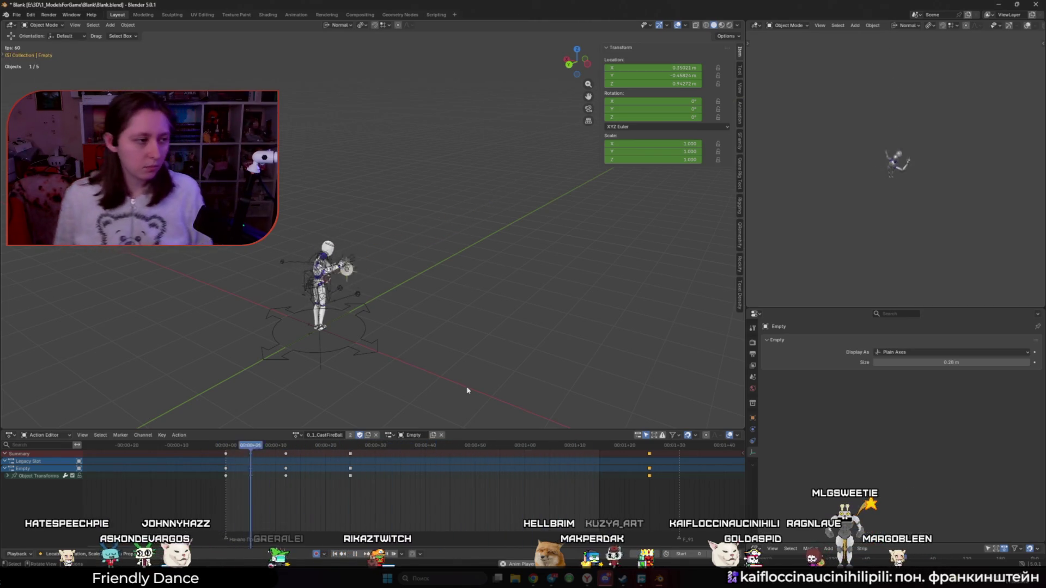
Scrub to an earlier pose and shift the selected keyframes in time
middle_click_drag(468, 390, 389, 349)
scroll(388, 347, "up", 3)
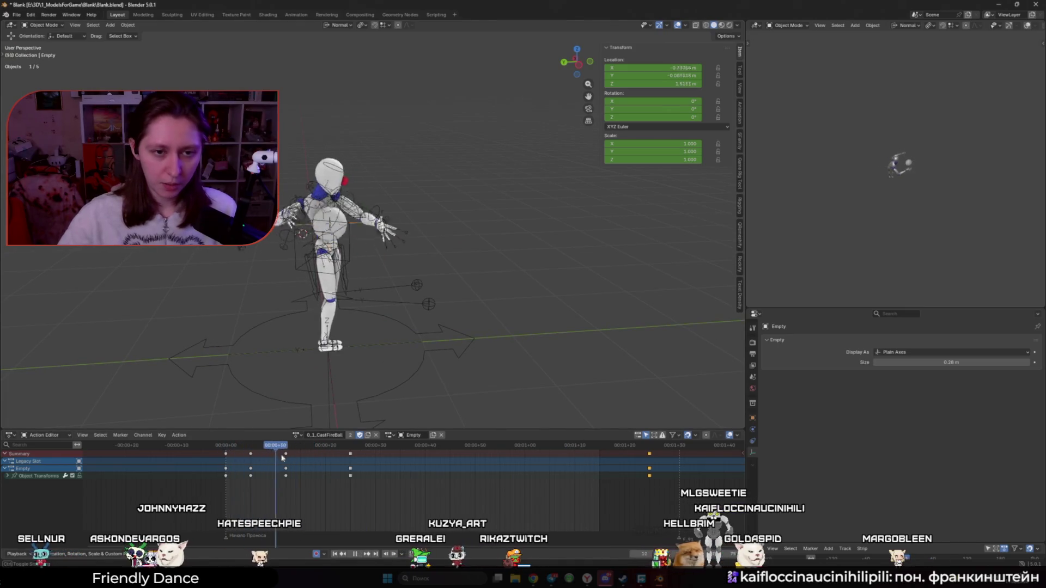
mouse_move(366, 459)
left_mouse_down()
mouse_move(217, 464)
mouse_move(350, 475)
left_mouse_up()
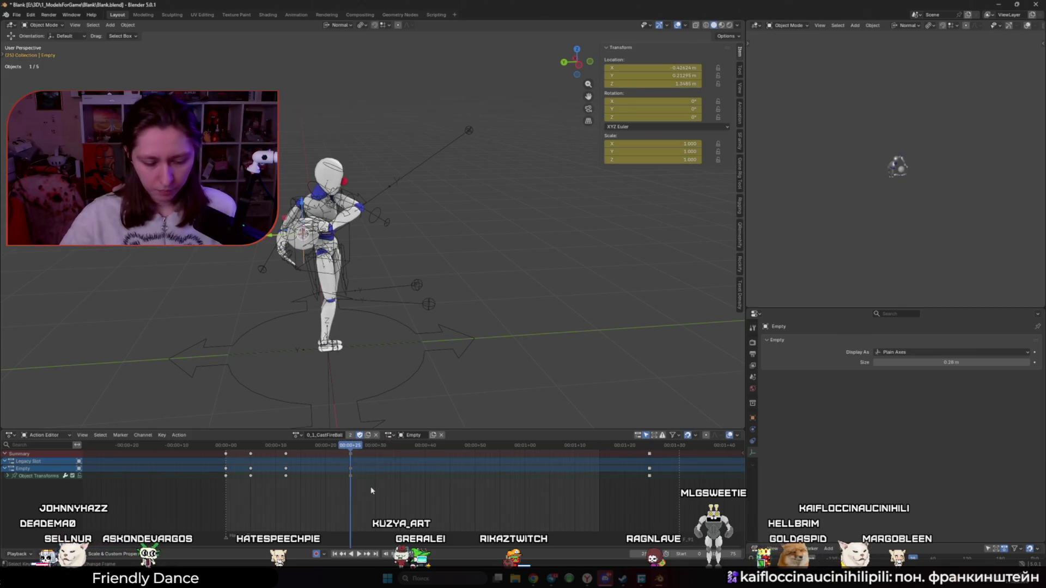
key("g")
left_click(665, 495)
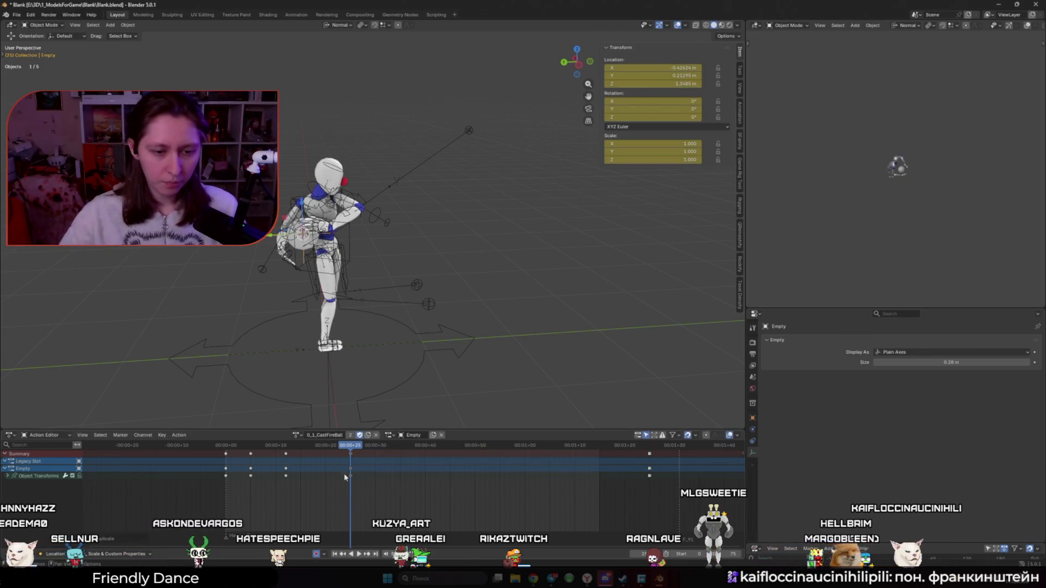
Copy the Empty via its Object Transforms channel and paste it as Empty.001
left_click(352, 478)
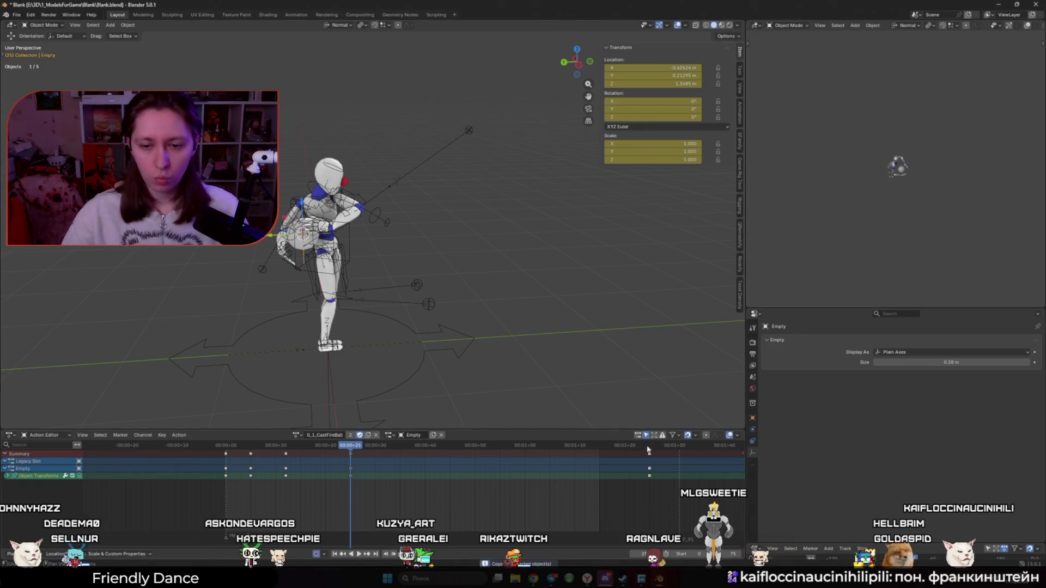
key("Up")
key("ctrl+v")
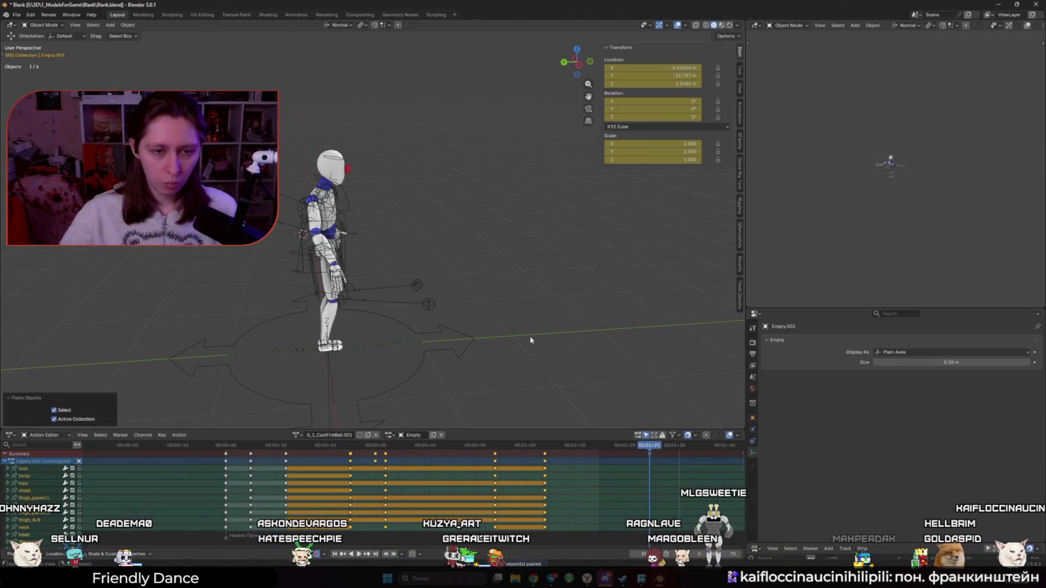
Undo the accidental Empty paste and set the playhead at frame 25
key("ctrl+z")
left_click(351, 447)
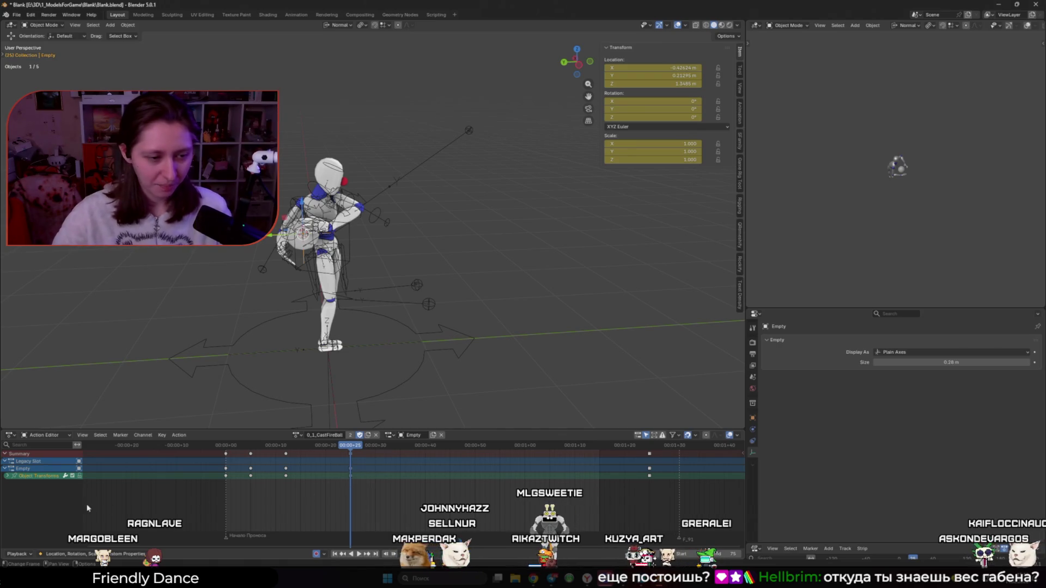
Expand Object Transforms, select the Empty's later keyframes and scrub back to frame 24
left_click(7, 476)
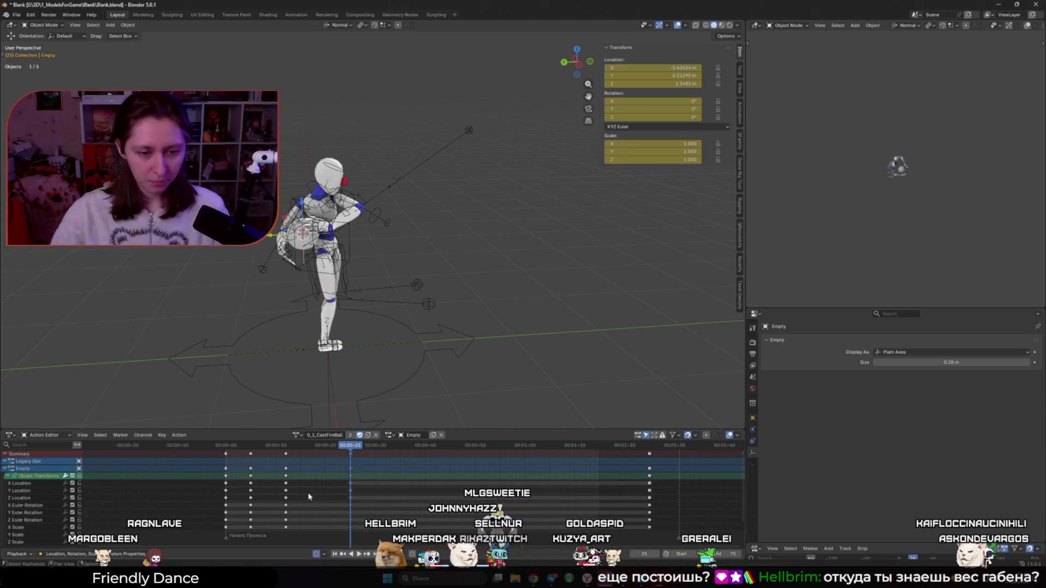
left_click(351, 477)
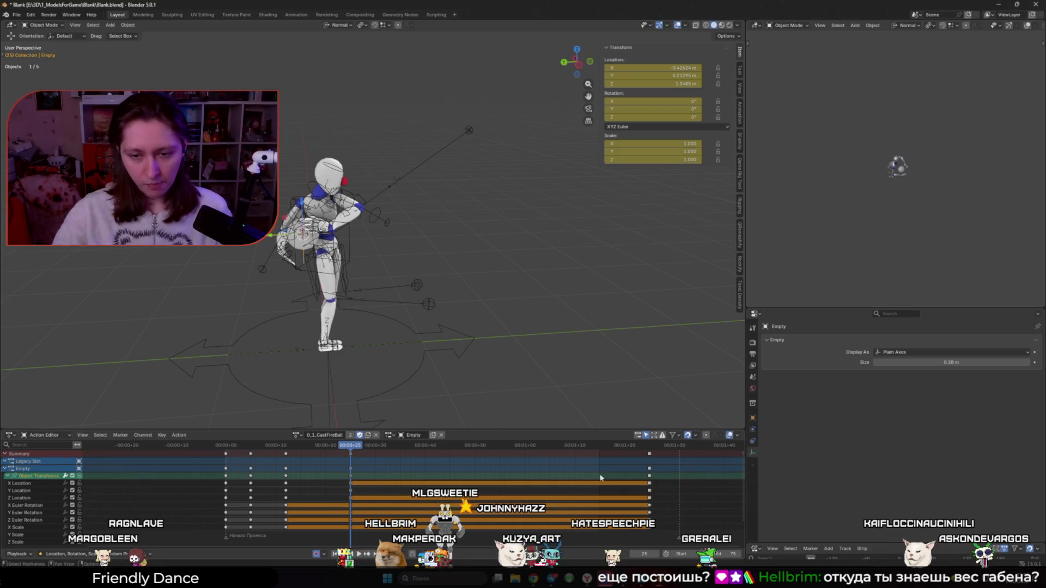
left_click(646, 448)
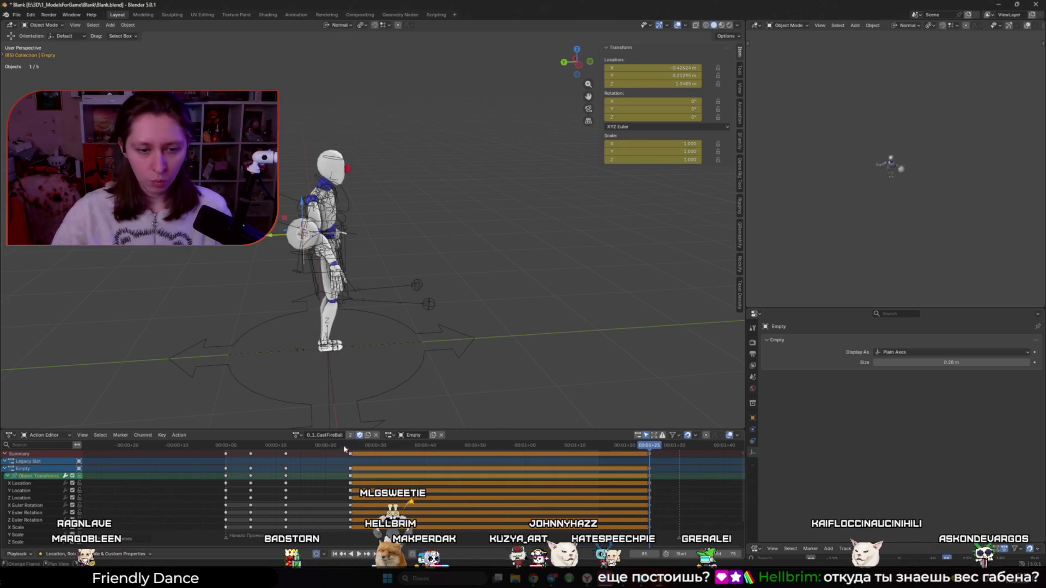
mouse_move(351, 447)
left_mouse_down()
mouse_move(505, 448)
mouse_move(349, 447)
left_mouse_up()
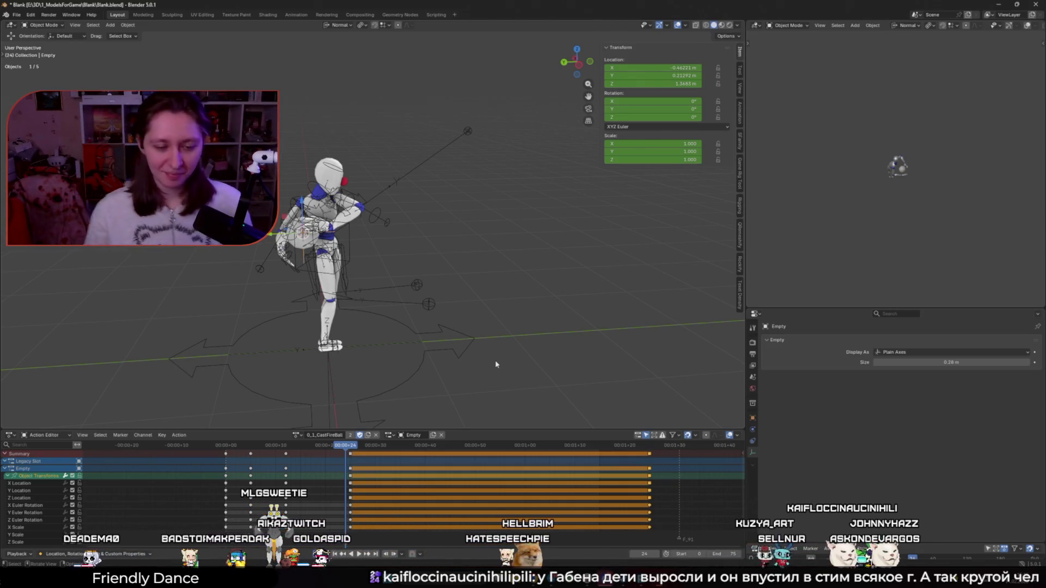
scroll(496, 364, "down", 1)
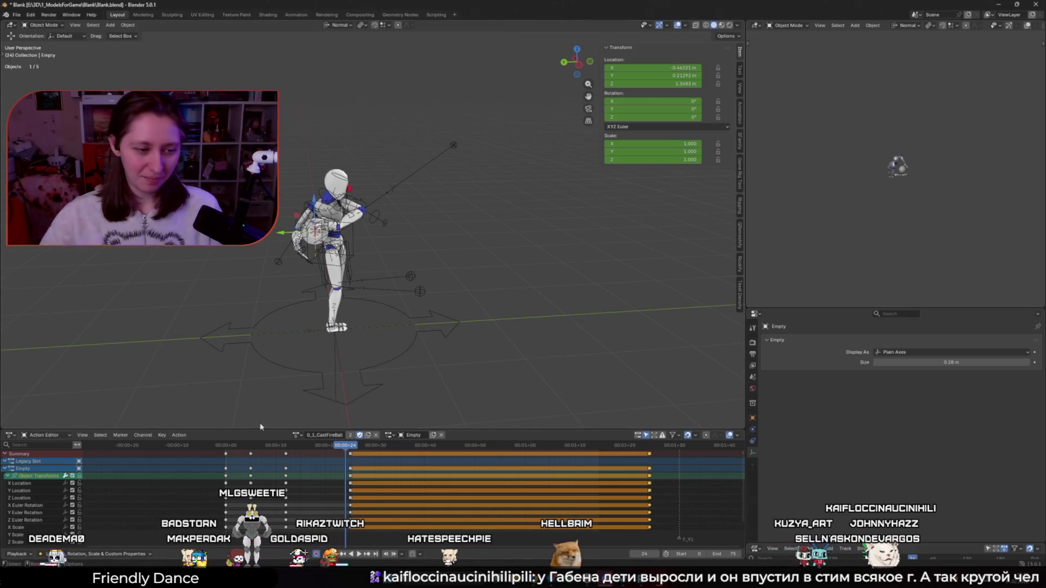
Collapse the Object Transforms group and play the cast animation through
left_click(10, 477)
scroll(301, 409, "up", 2)
key("space")
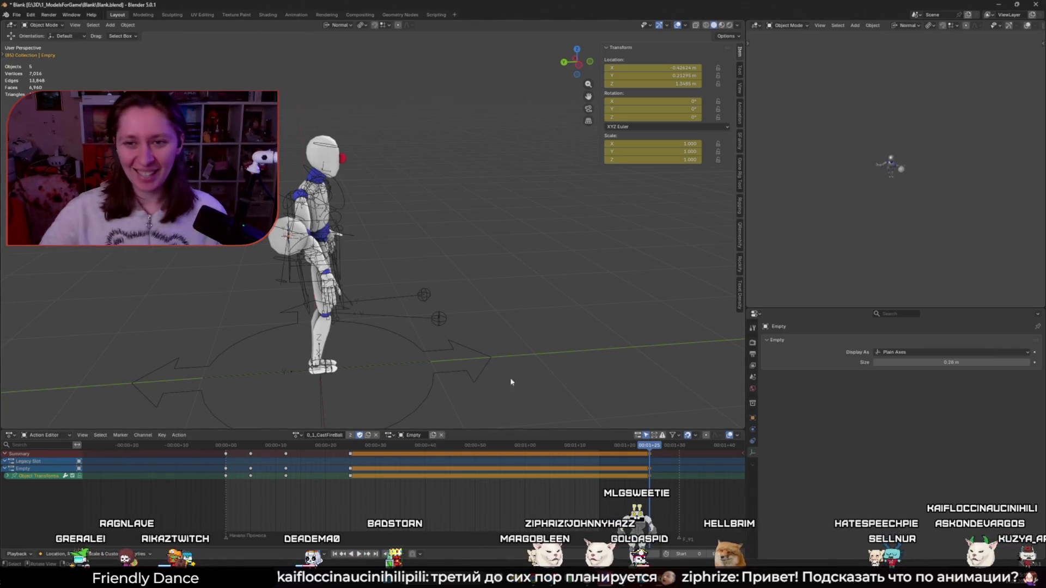
Set the playhead mid-animation and play the later part of the cast
left_click(342, 447)
key("space")
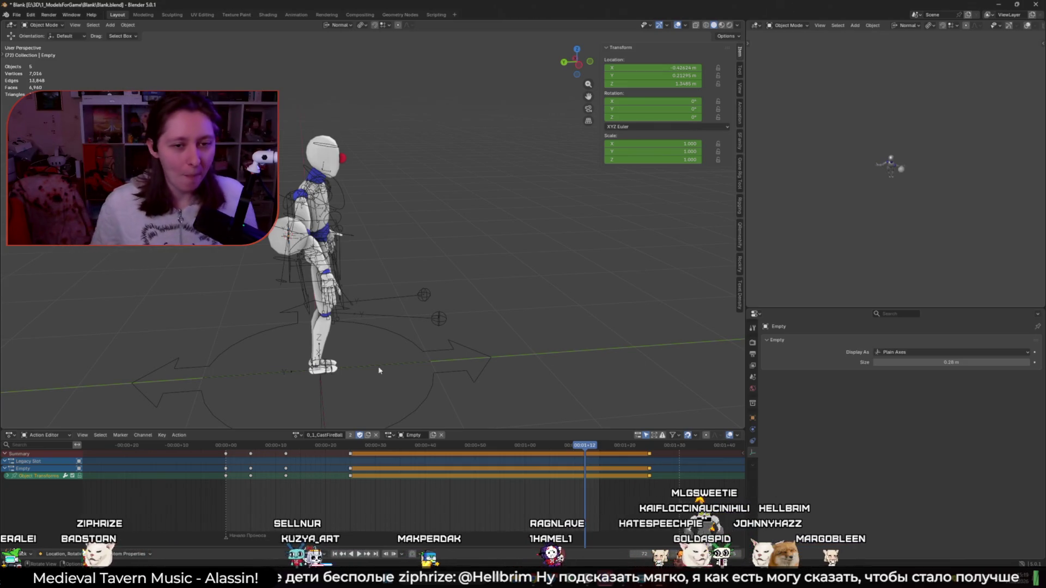
At the cast's last frame, enter a new Location Y for the Empty and preview it
left_click(240, 463)
scroll(330, 349, "down", 3)
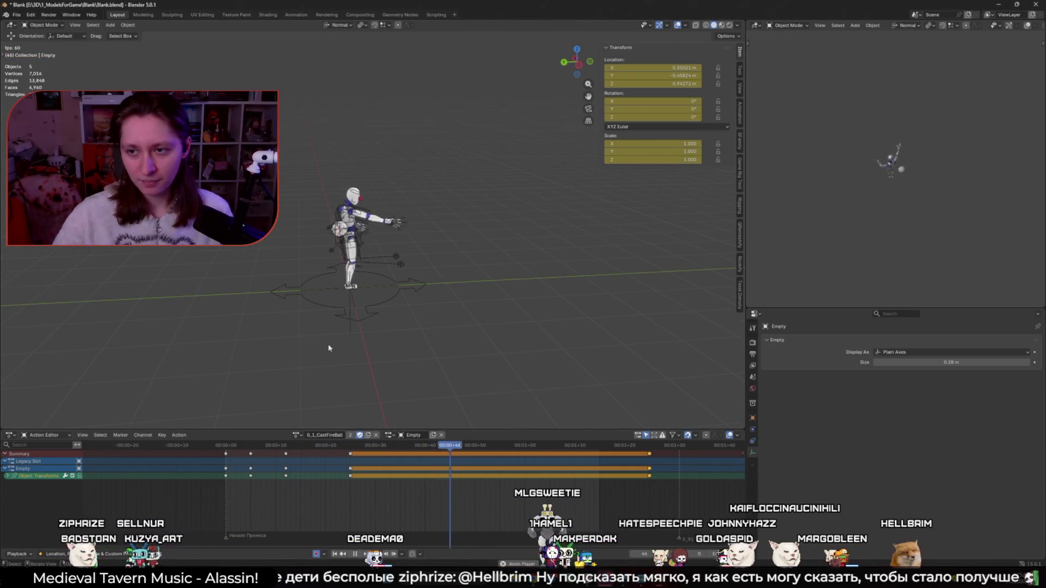
scroll(330, 349, "up", 3)
left_click_drag(344, 452, 644, 460)
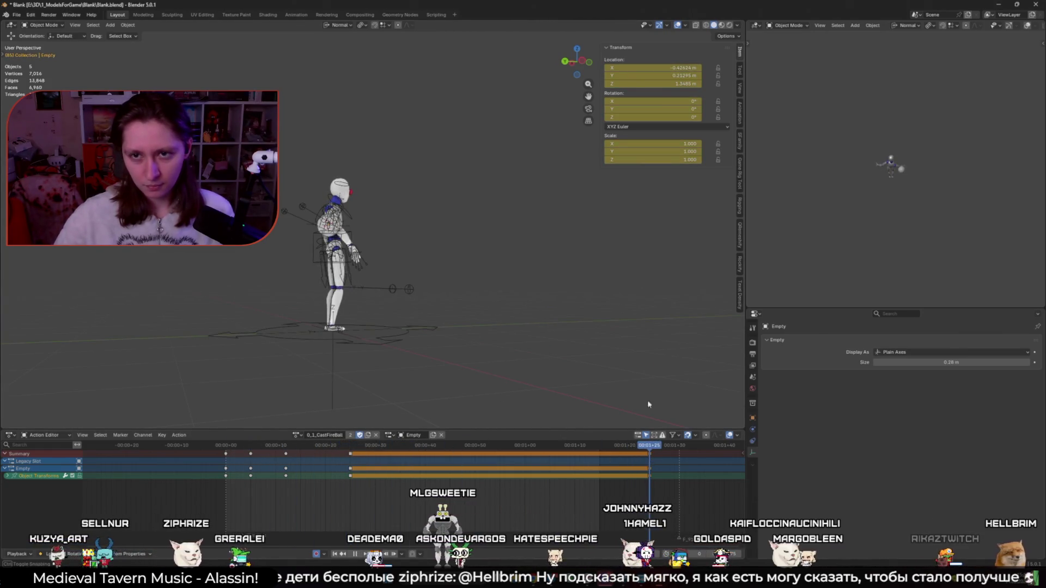
double_click(653, 76)
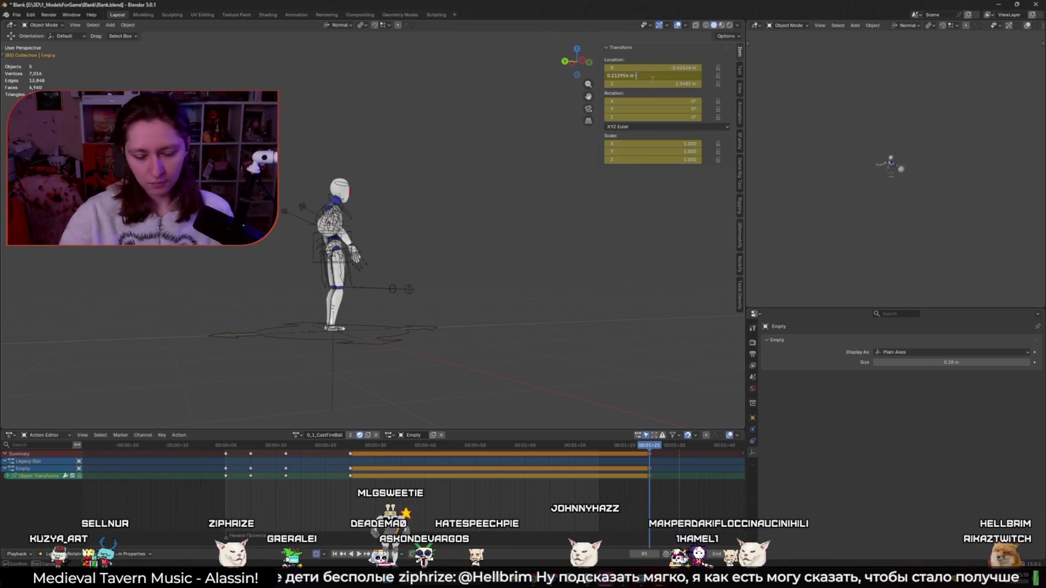
key("Return")
key("space")
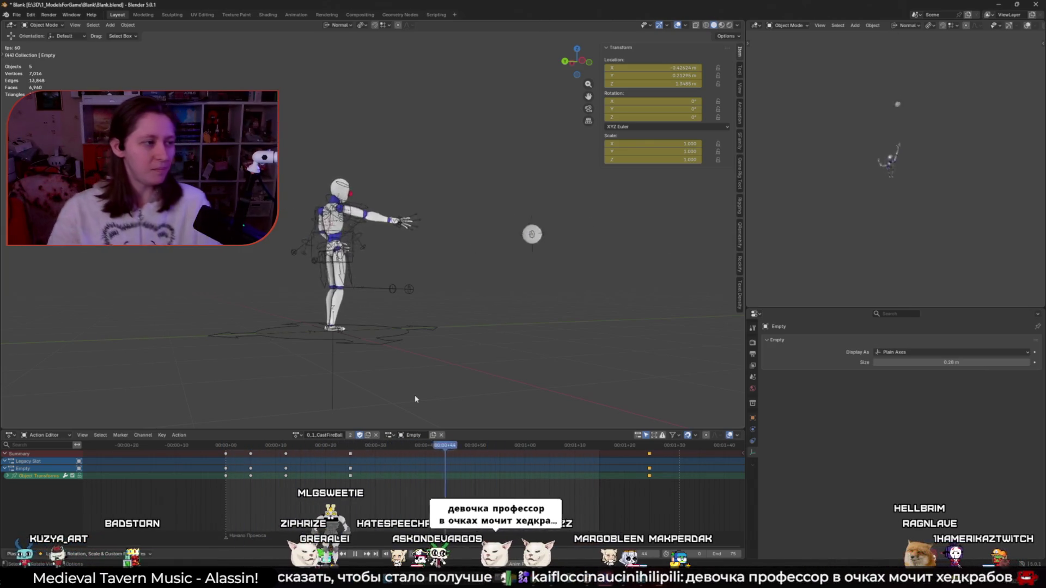
Stop playback, revise the Empty's Location Y at the final frame, and play again
key("space")
left_click(651, 448)
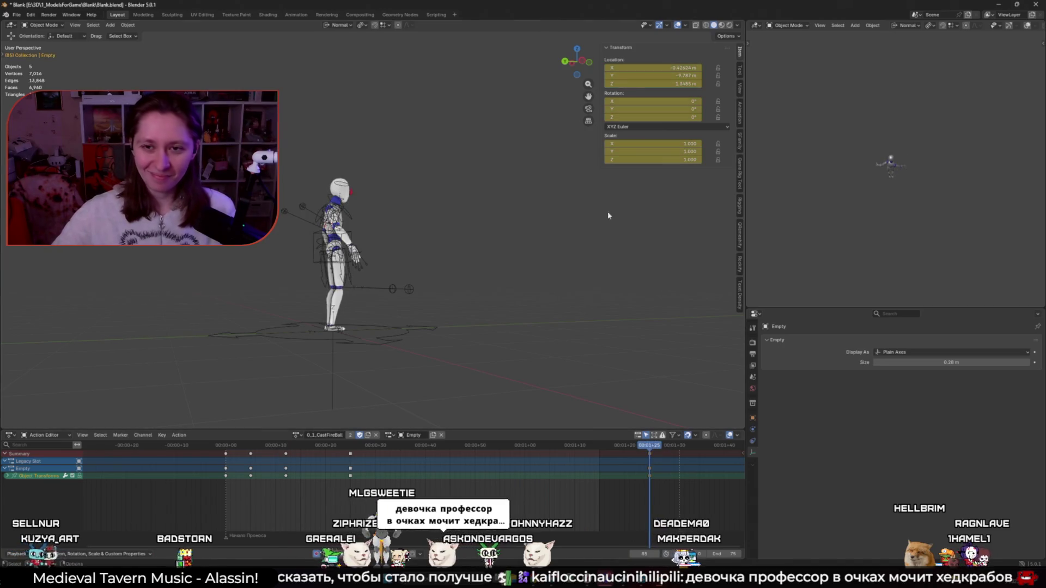
double_click(654, 75)
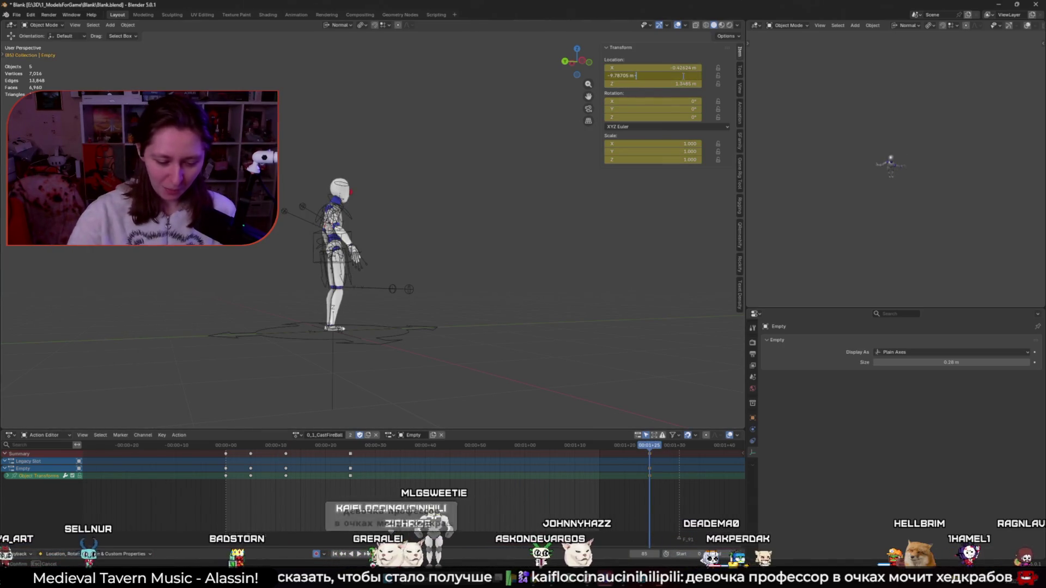
key("Return")
key("space")
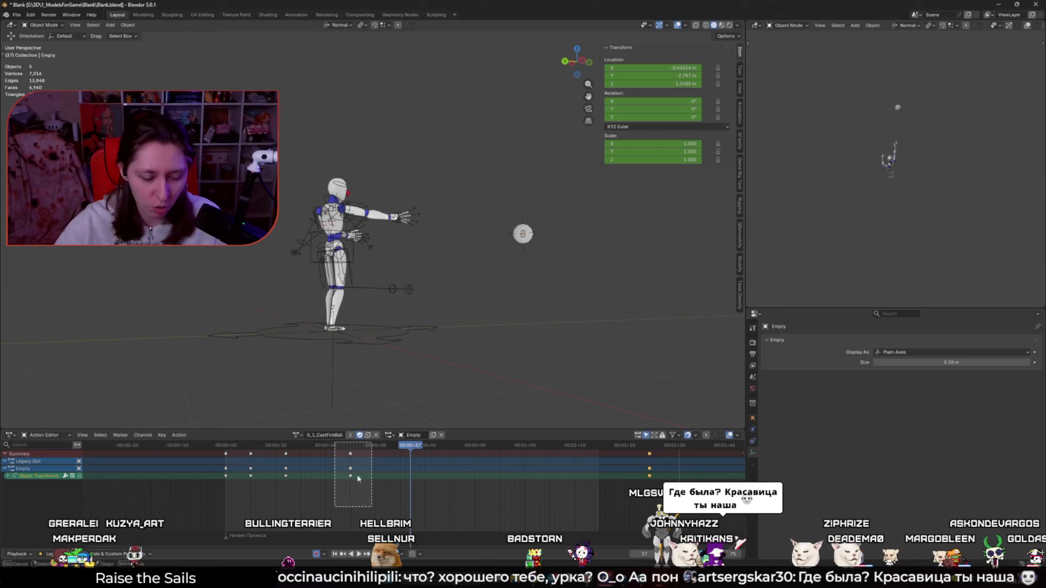
Box-select the Empty's keyframe column, start a move and abandon it unchanged
left_click_drag(336, 444, 372, 506)
key("g")
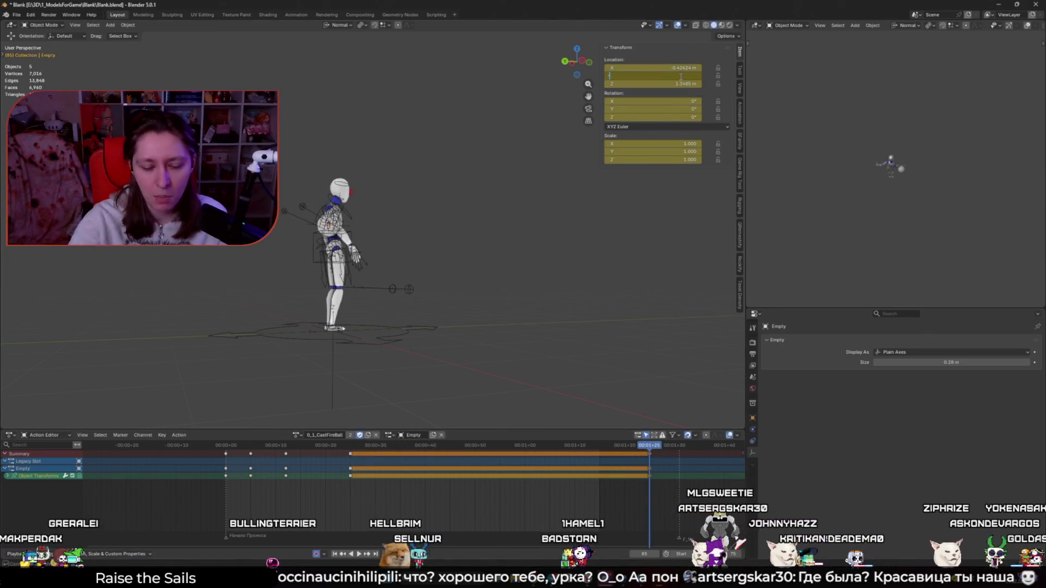
type("-10")
key("Return")
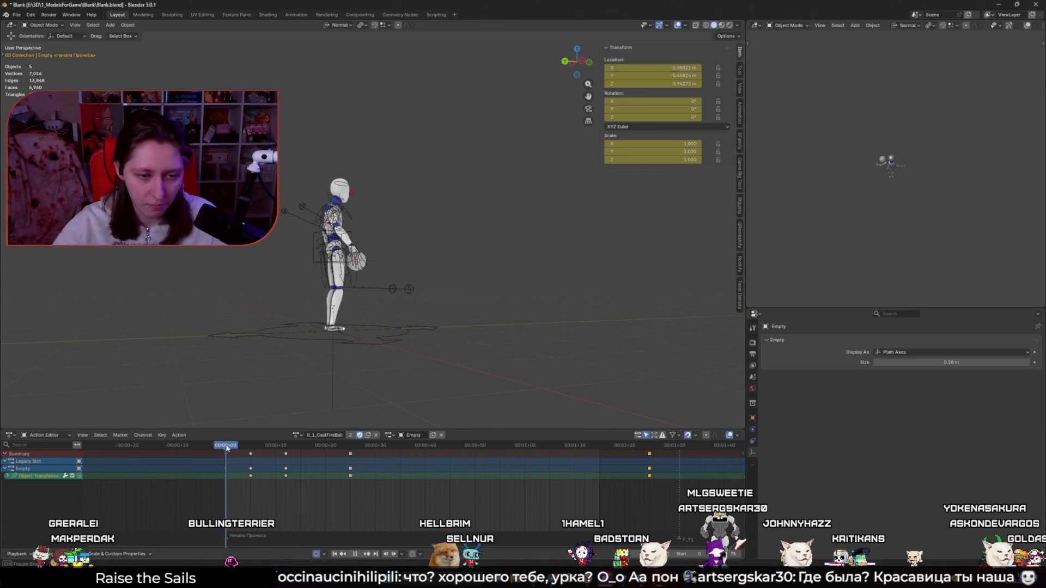
scroll(344, 347, "up", 2)
Scrub back to the cast's first frame and select the armature for posing
left_click_drag(394, 448, 232, 448)
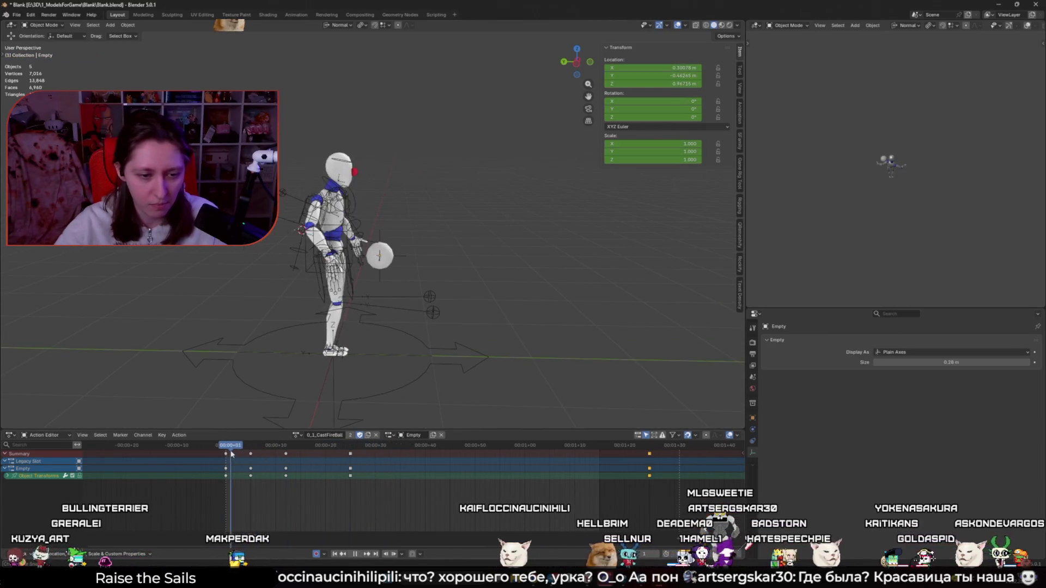
scroll(368, 246, "up", 2)
left_click(367, 237)
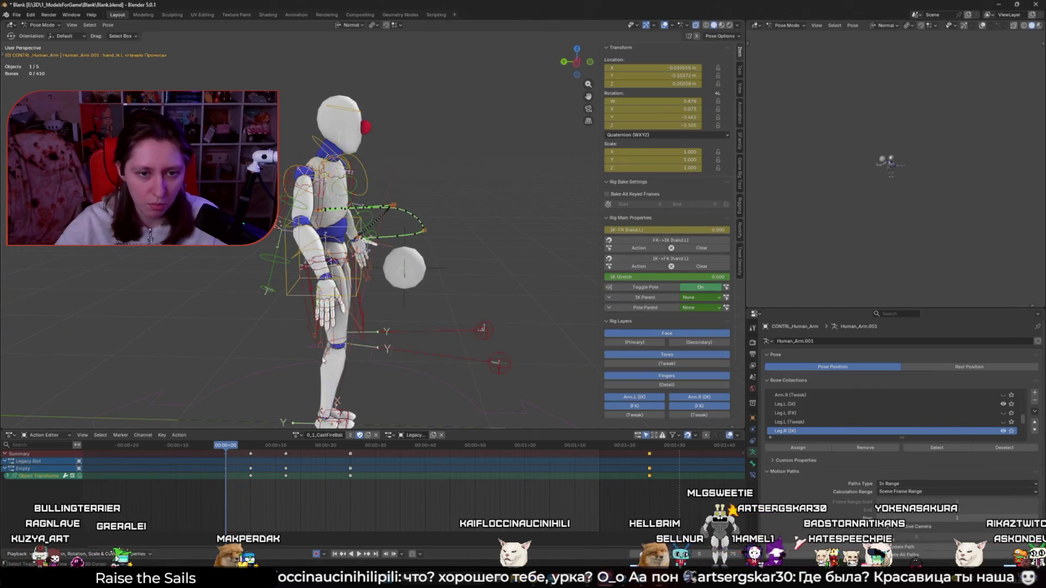
Play the cast, scrub back and expand every bone channel of the action
key("space")
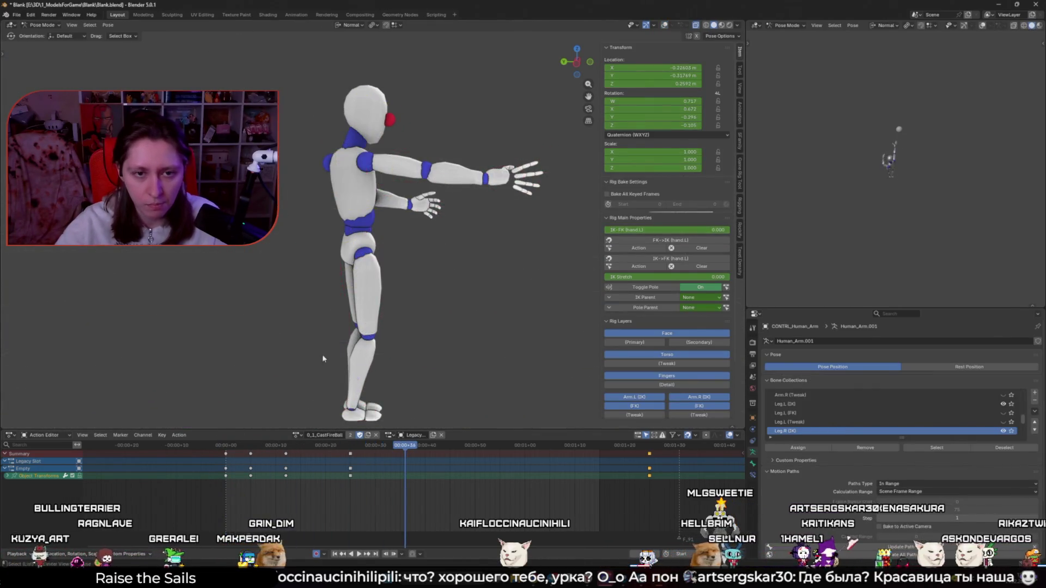
left_click_drag(223, 446, 294, 458)
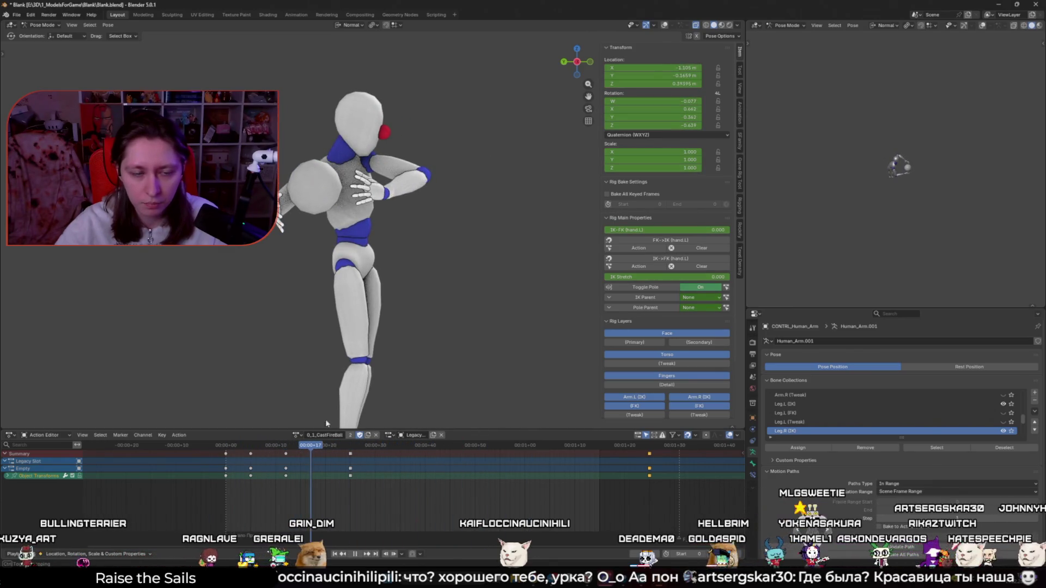
key("a")
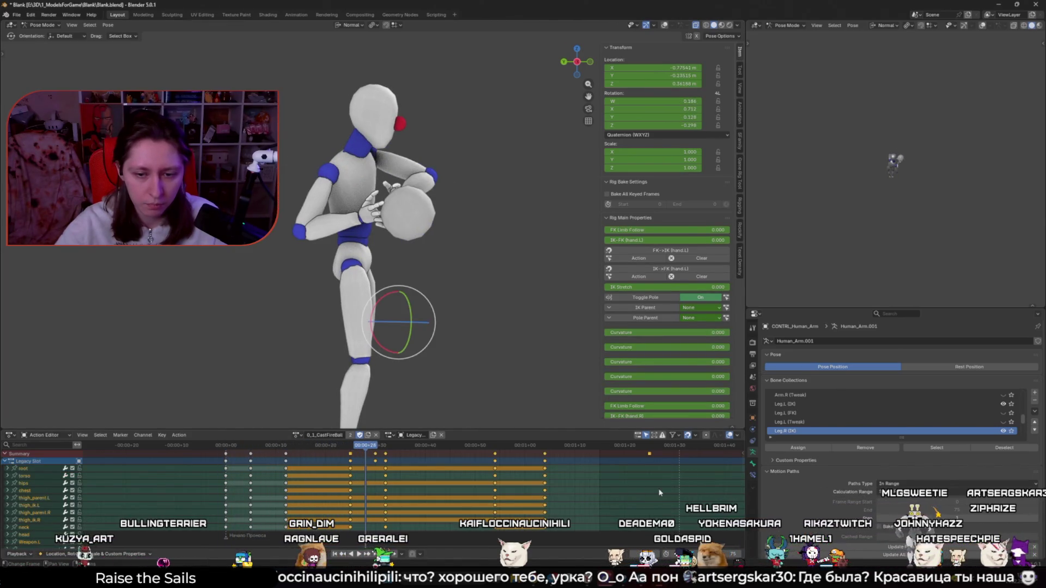
scroll(491, 482, "down", 2)
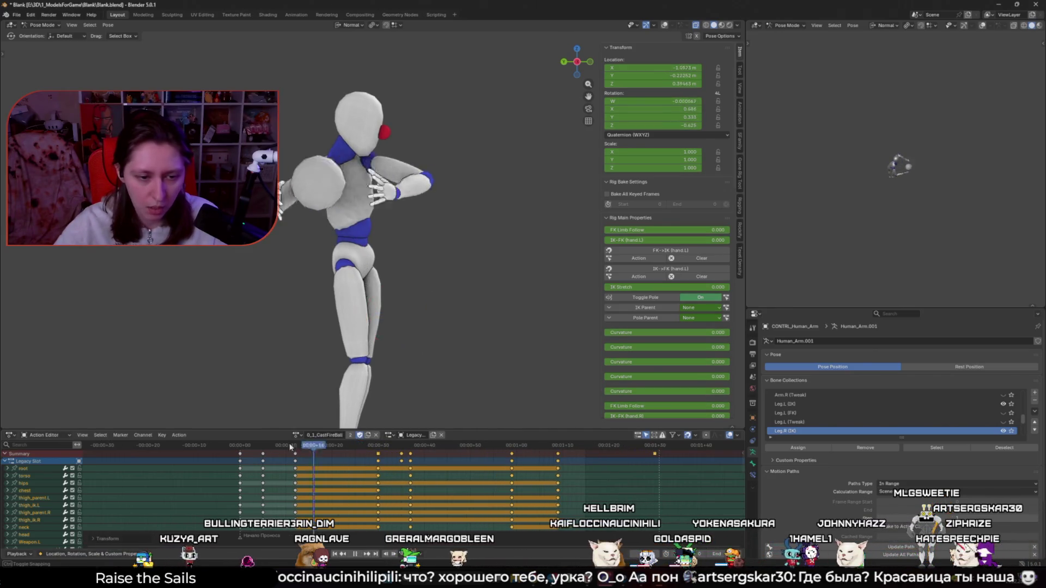
Replay the cast from near its start twice and step through the poses
left_click_drag(370, 445, 253, 445)
key("space")
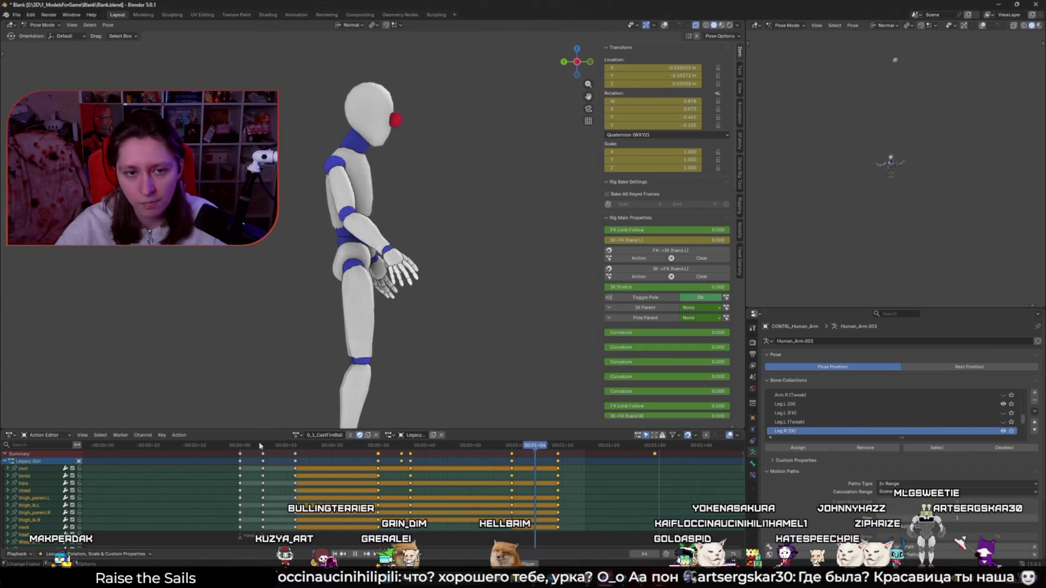
key("space")
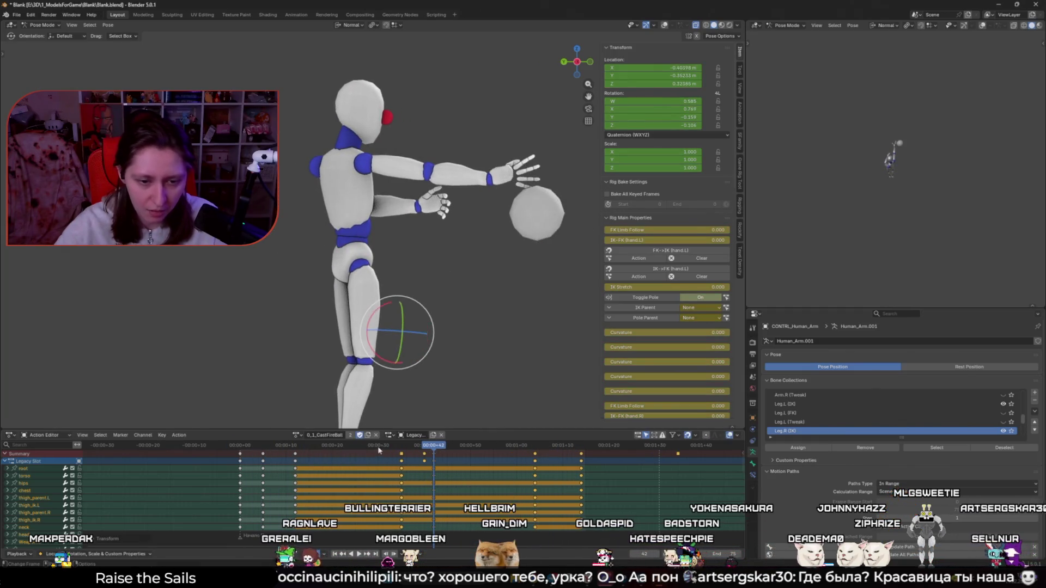
left_click(235, 446)
key("space")
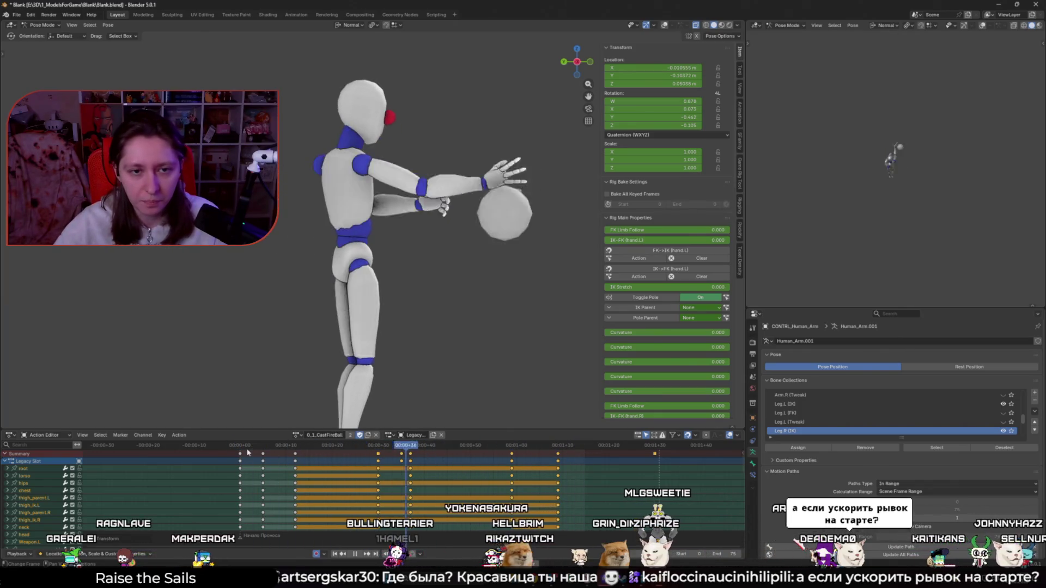
mouse_move(368, 456)
left_mouse_down()
mouse_move(480, 470)
mouse_move(379, 457)
mouse_move(495, 458)
left_mouse_up()
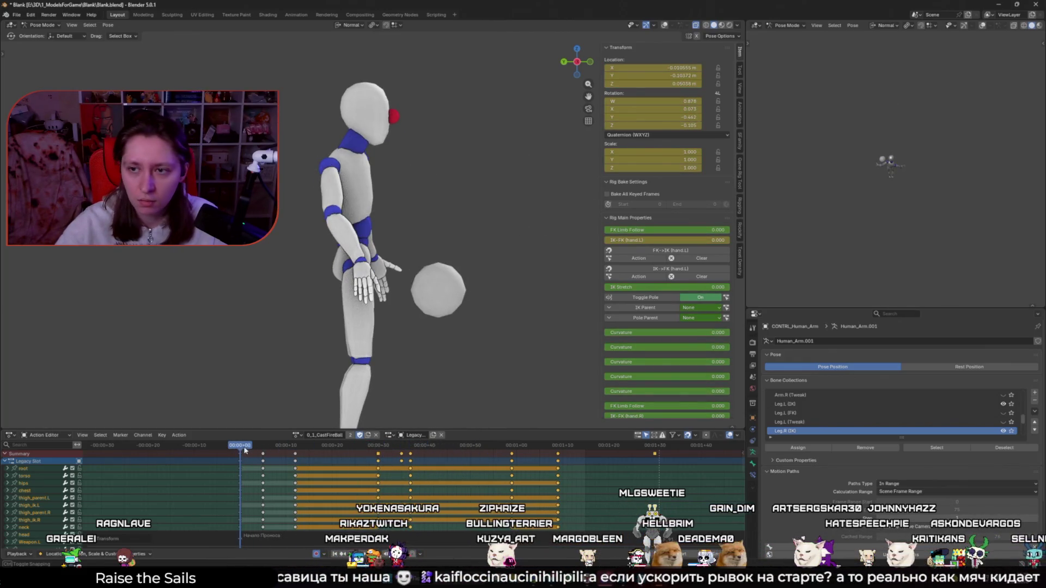
key("space")
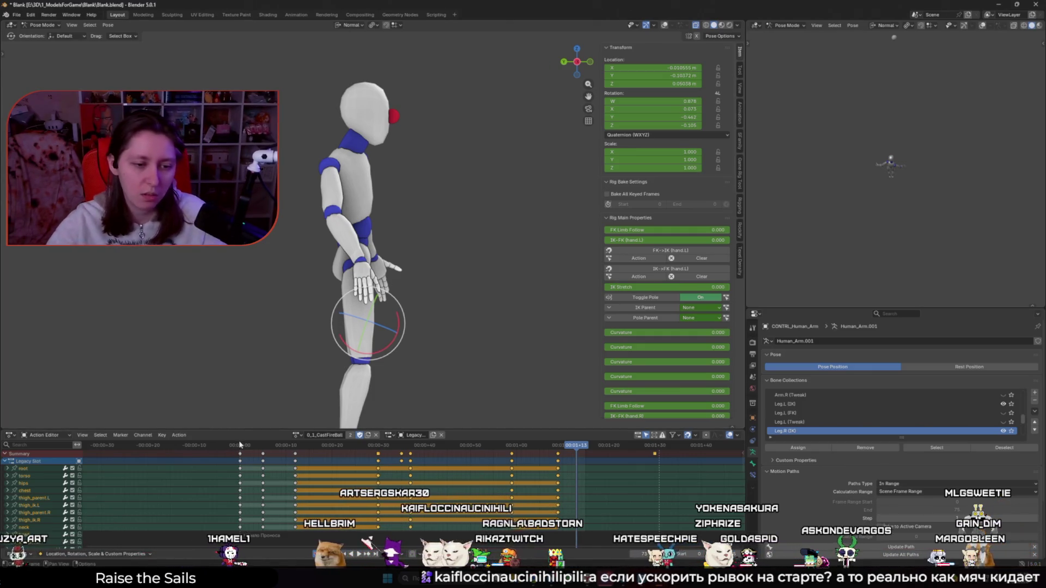
key("space")
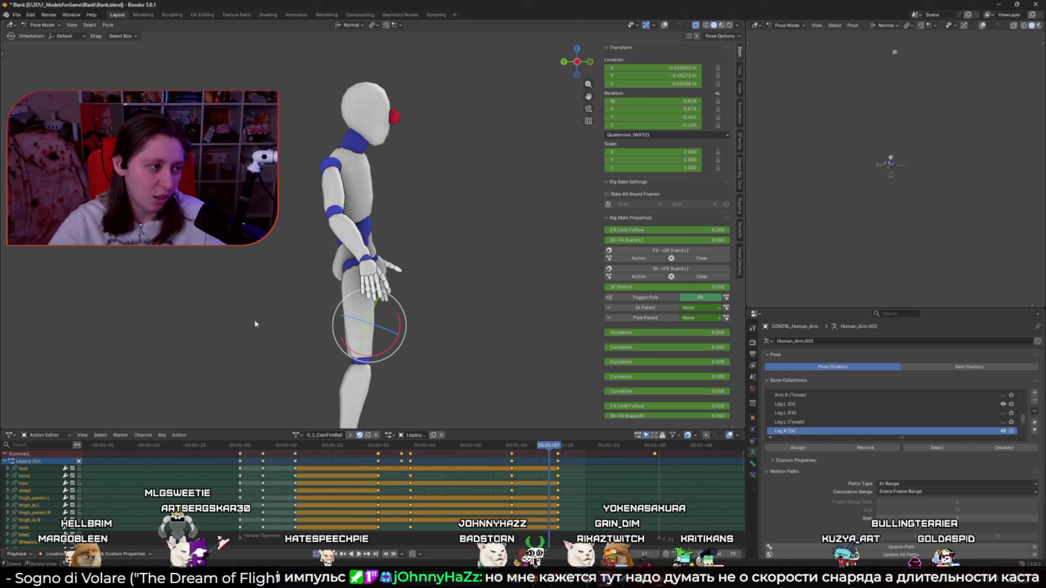
key("space")
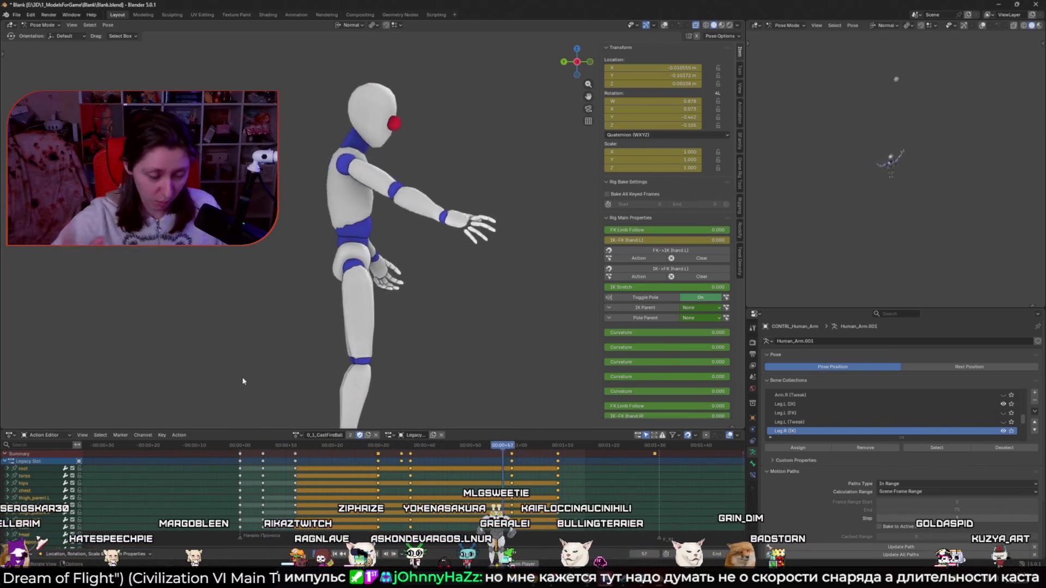
Review the cast from frame 0, stepping forward then playing it back
left_click(241, 446)
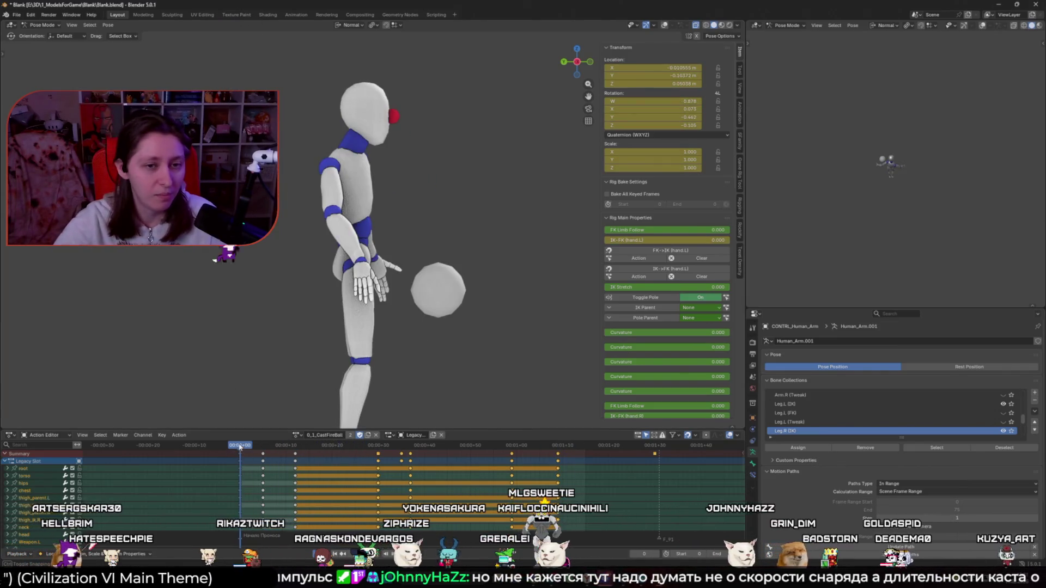
left_click_drag(240, 447, 470, 457)
left_click(245, 447)
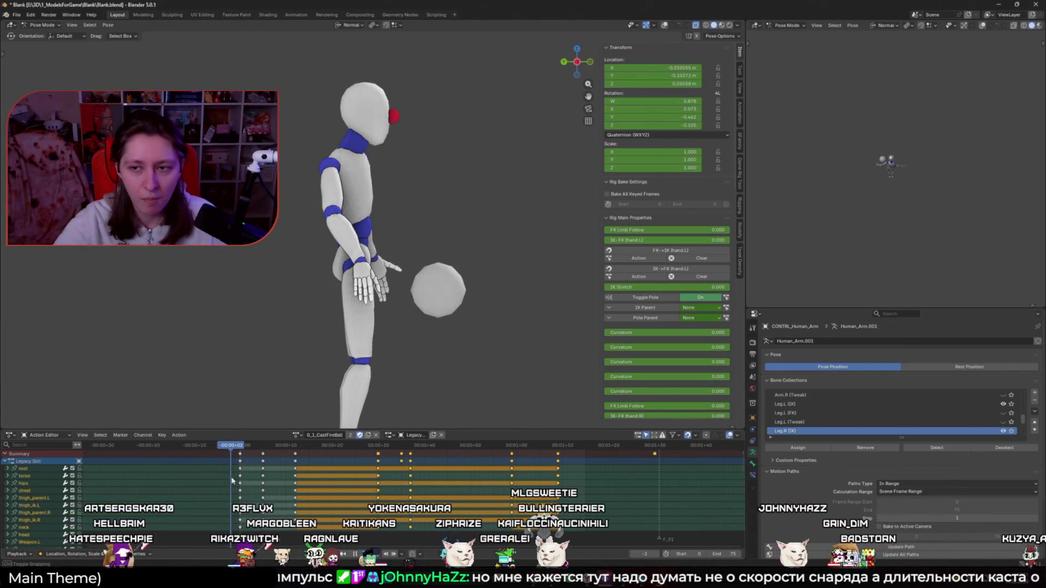
key("space")
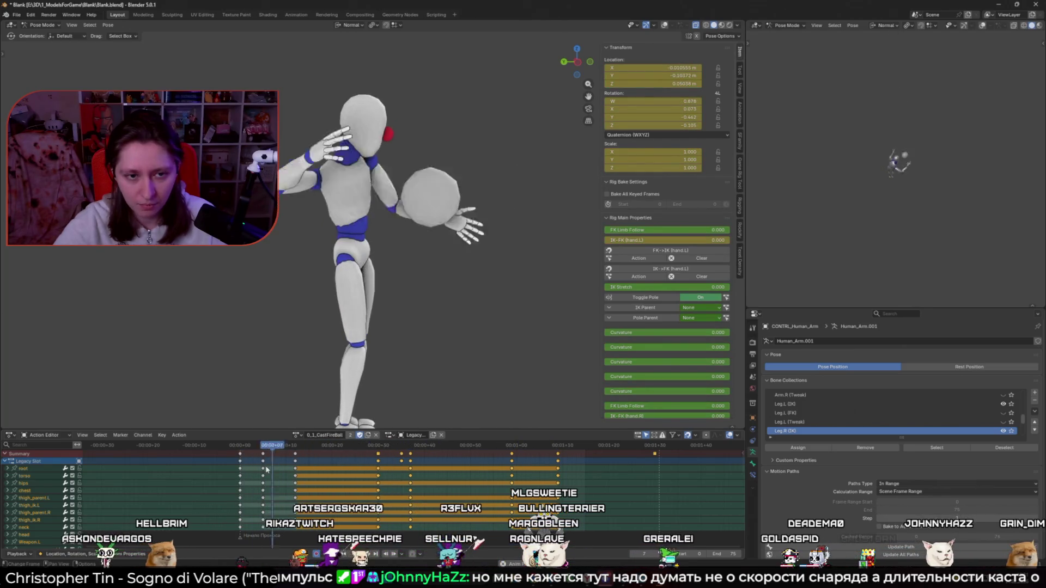
Scrub to the arm-extended throwing pose and select the leg bone to adjust
left_click(296, 462)
left_click_drag(296, 462, 467, 482)
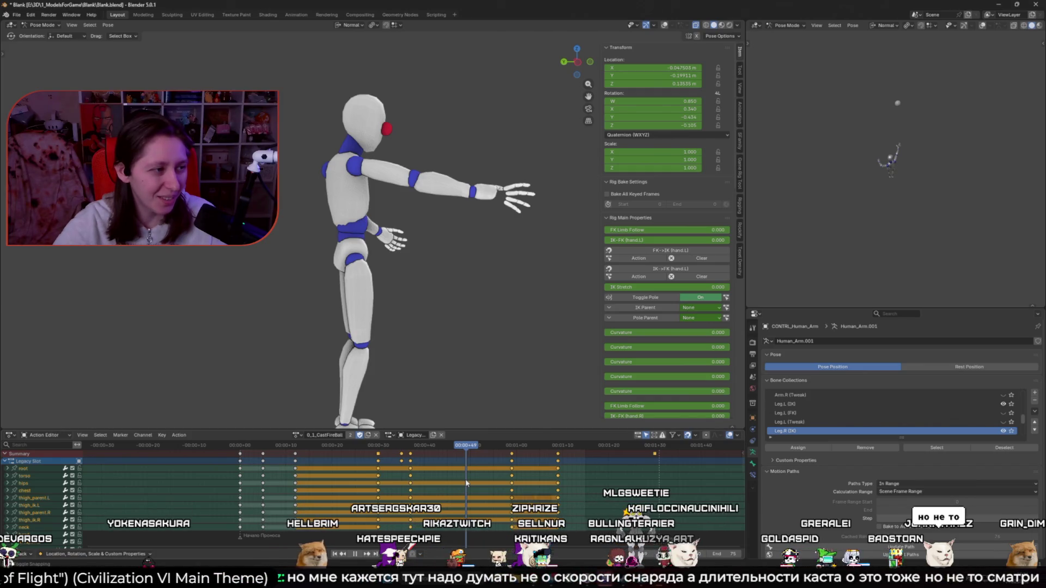
left_click(384, 324)
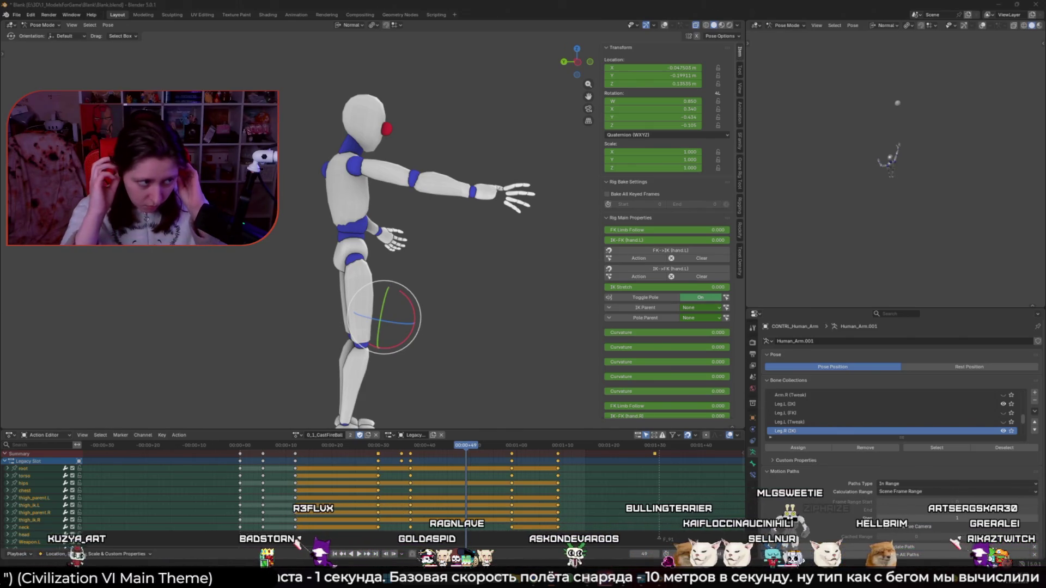
scroll(431, 289, "down", 2)
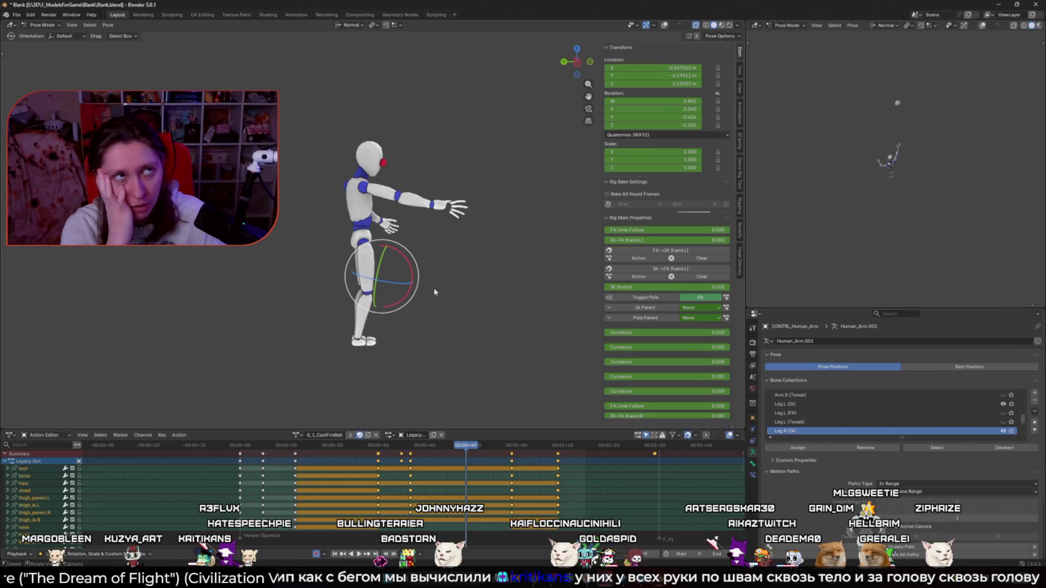
key("shift+alt+z")
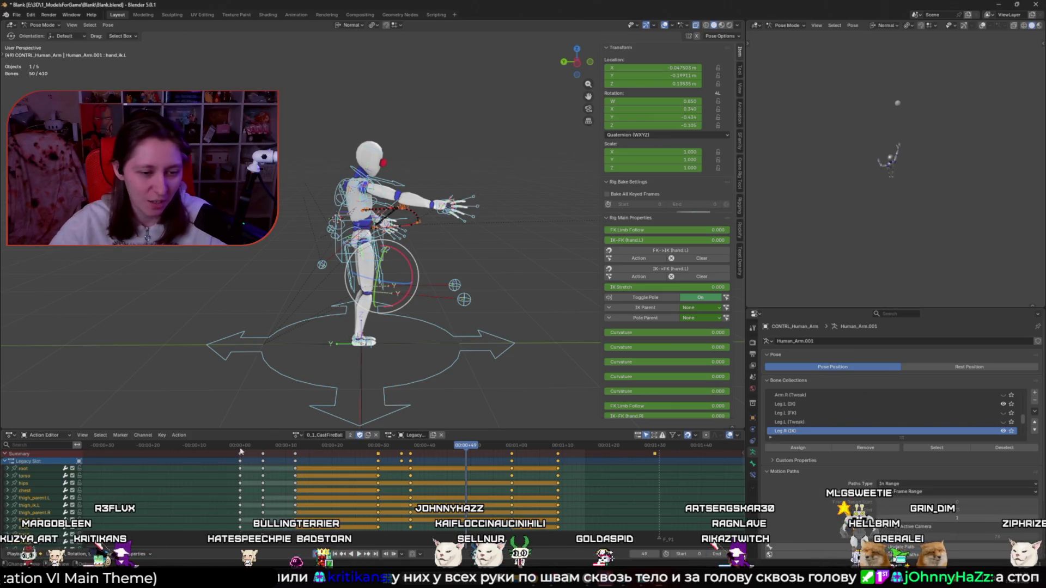
Rescale the selected cast keyframes toward frame 0 and play back to check timing
key("shift+Left")
key("s")
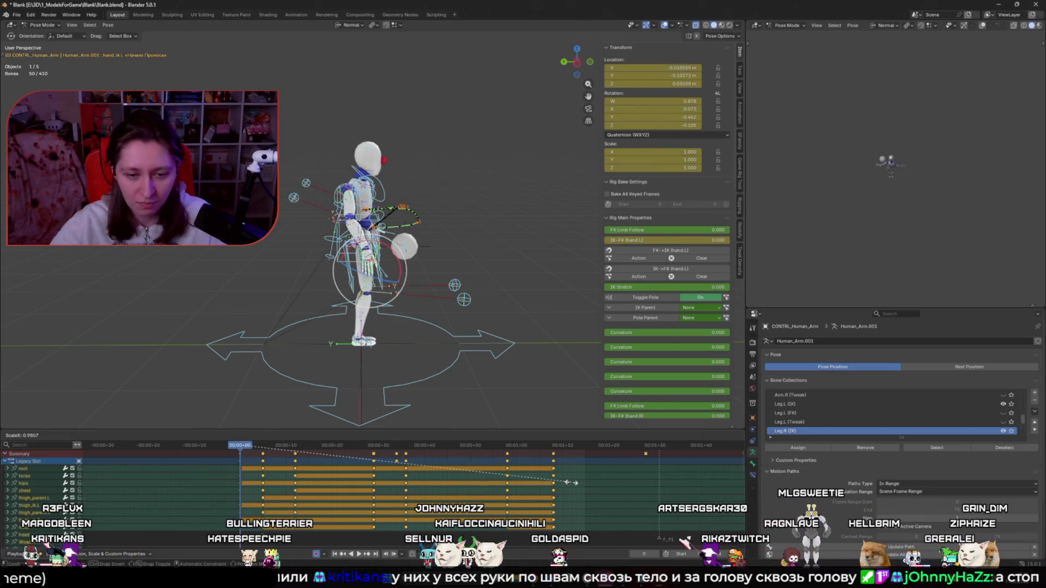
left_click(531, 482)
key("space")
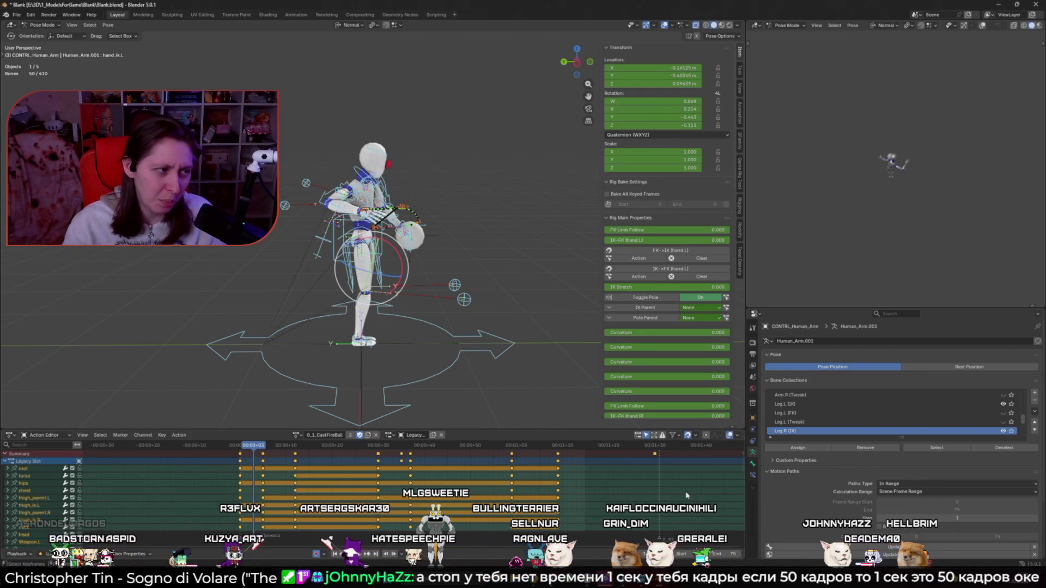
Compress the keyframes further toward the start and loop the shorter cast again
key("Left")
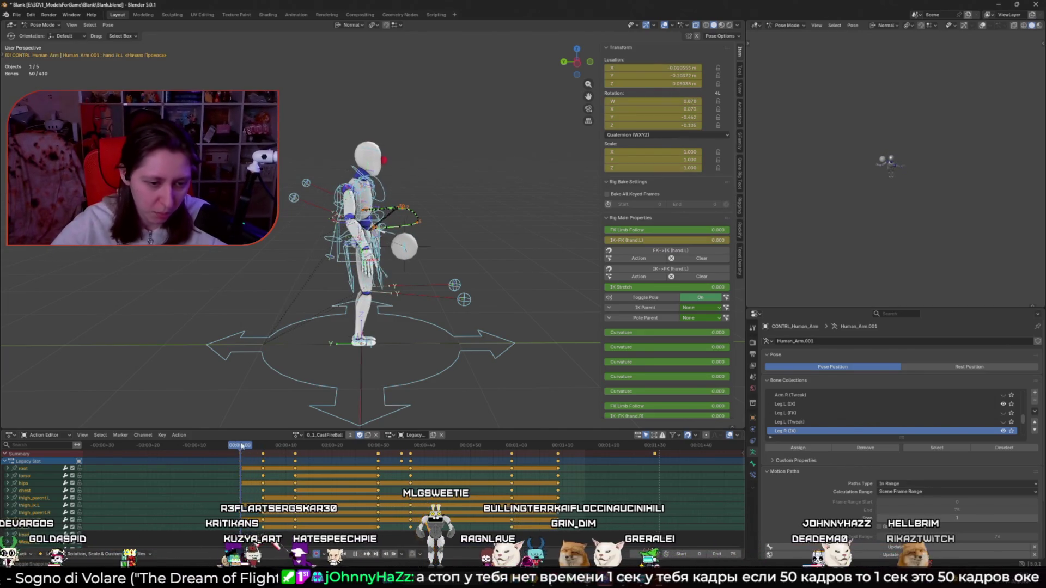
key("s")
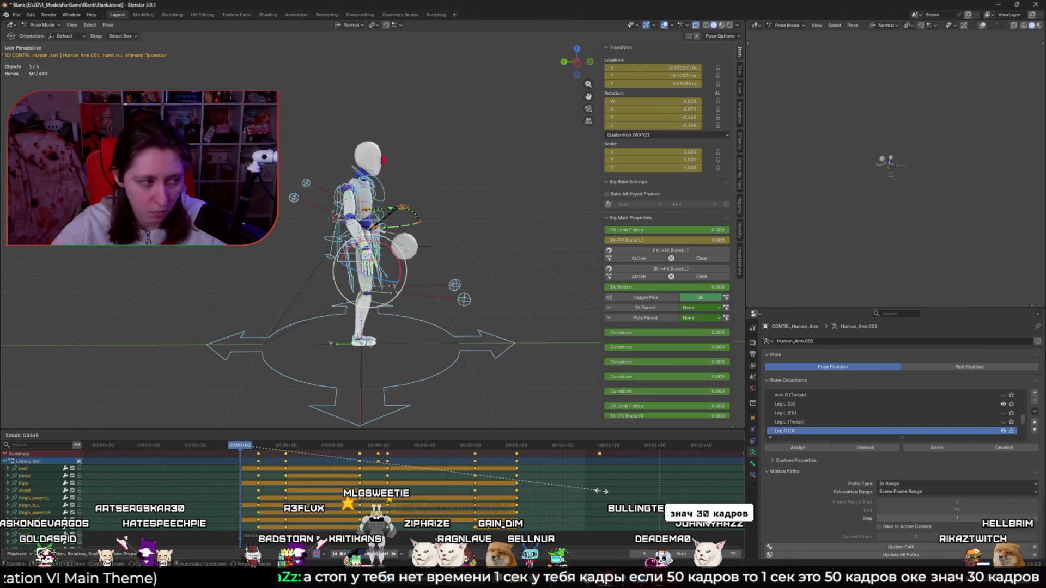
left_click(402, 424)
key("space")
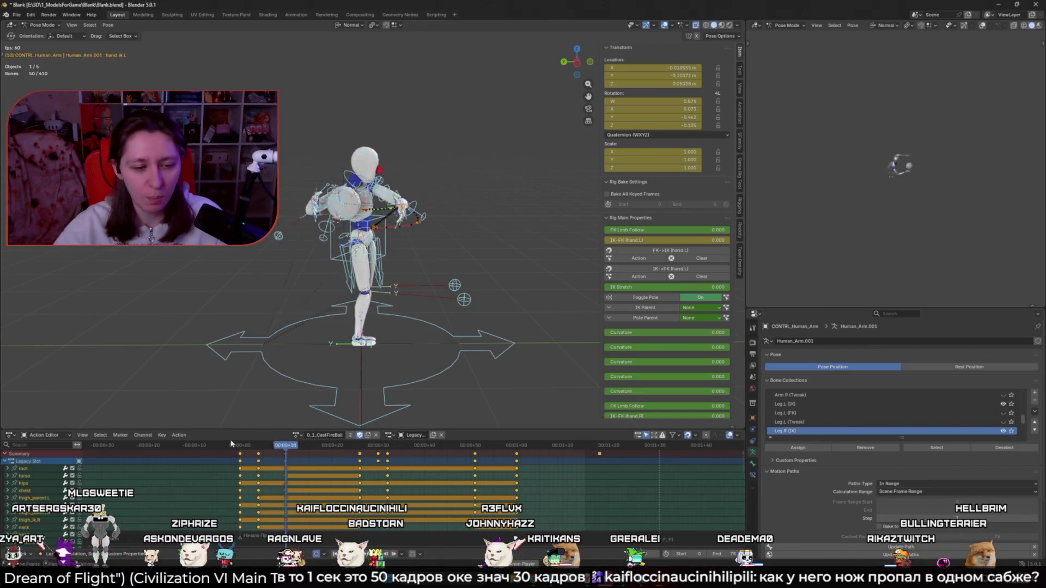
left_click(267, 456)
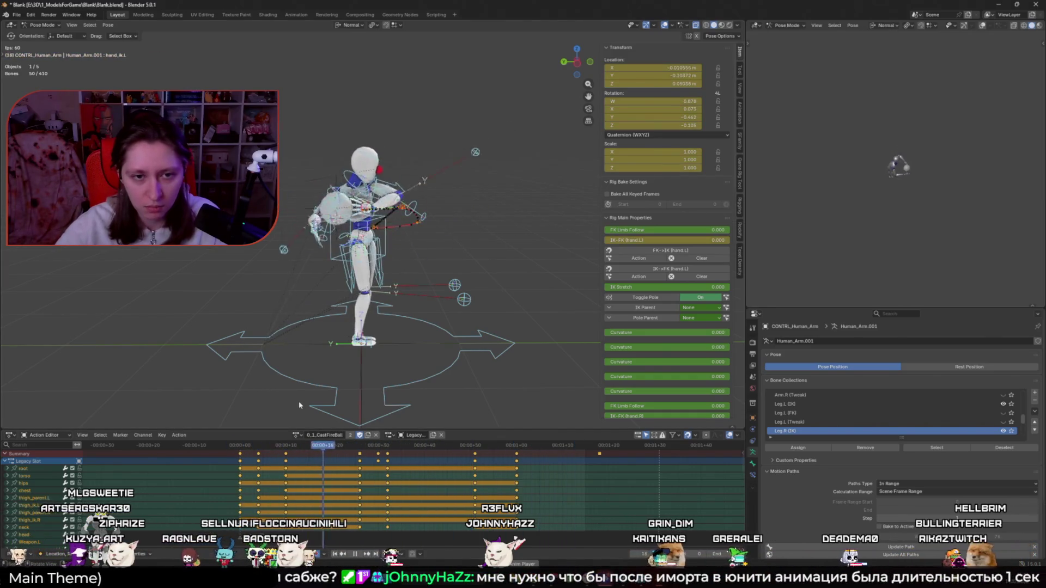
left_click(360, 449)
left_click(363, 448)
left_click(455, 448)
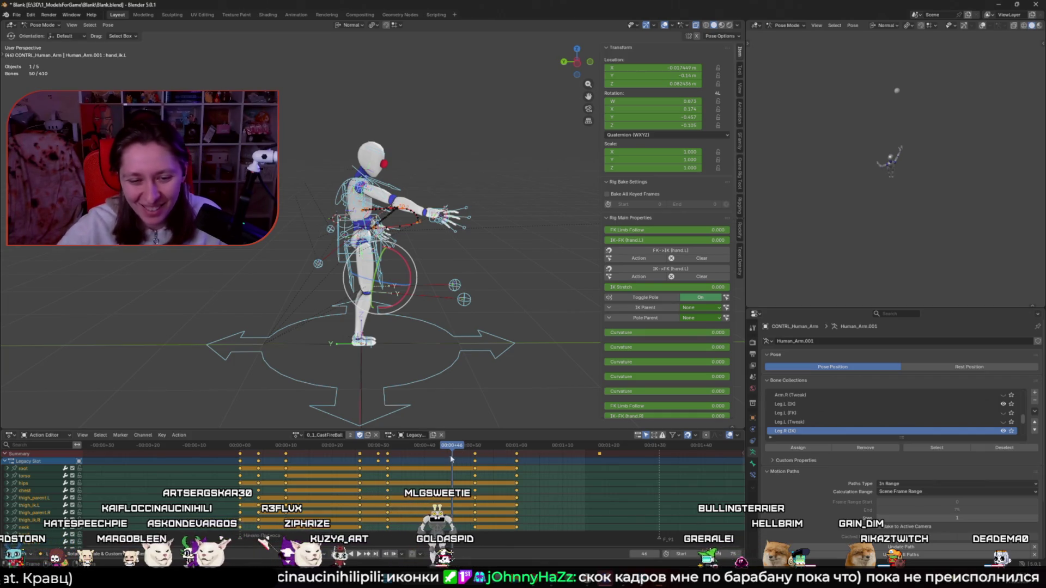
left_click_drag(452, 447, 519, 447)
left_click_drag(515, 447, 373, 446)
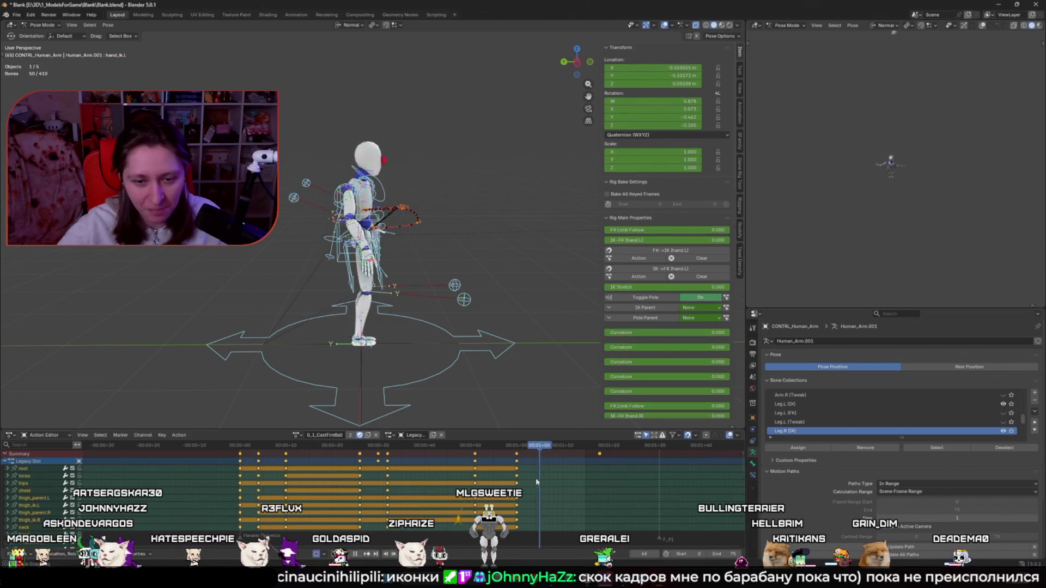
left_click_drag(374, 448, 241, 448)
key("space")
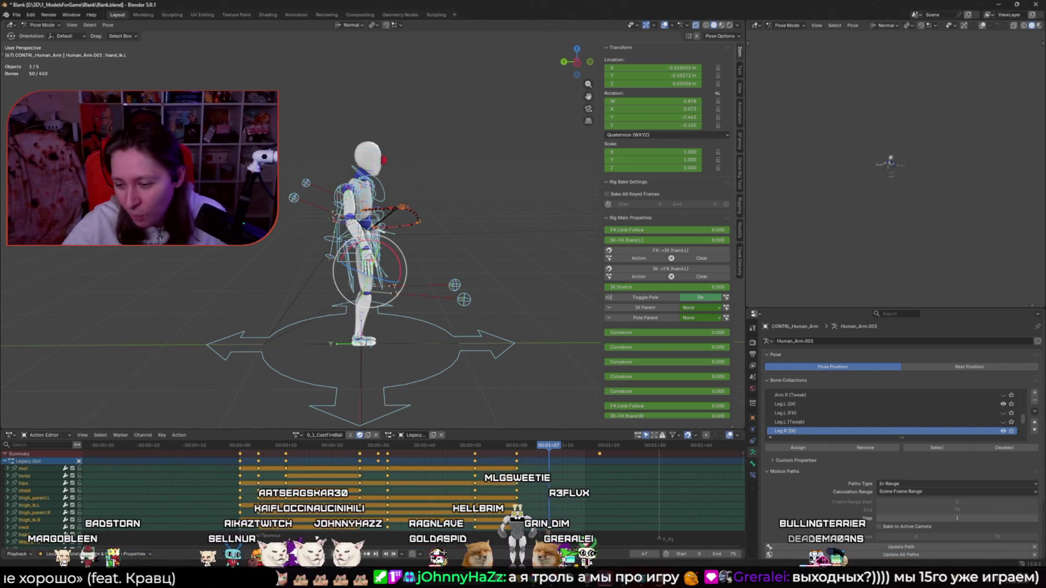
key("super+n")
key("Escape")
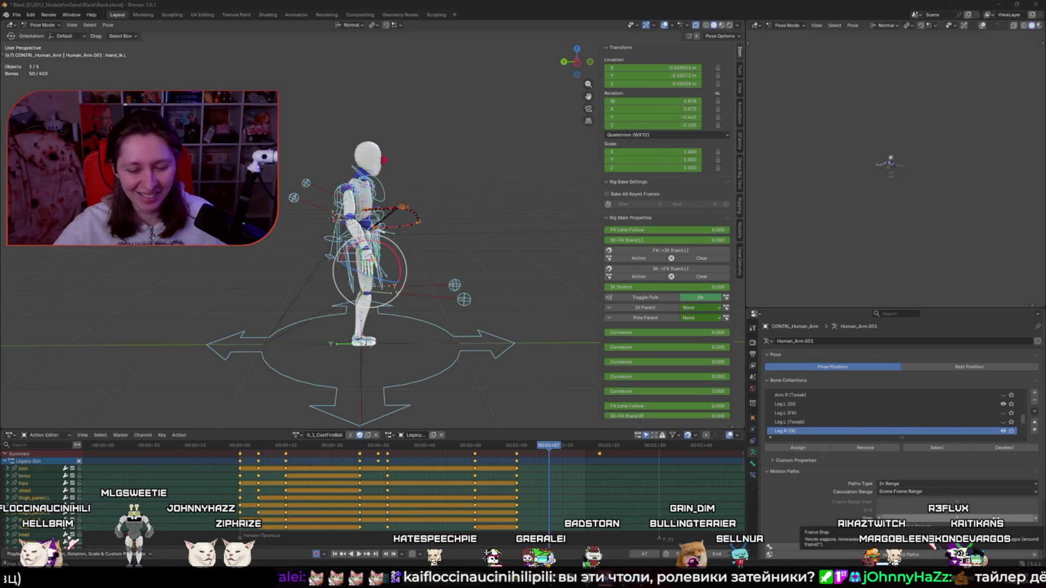
Scrub to the hand-raising windup pose with overlays hidden and frame the hands up close
key("space")
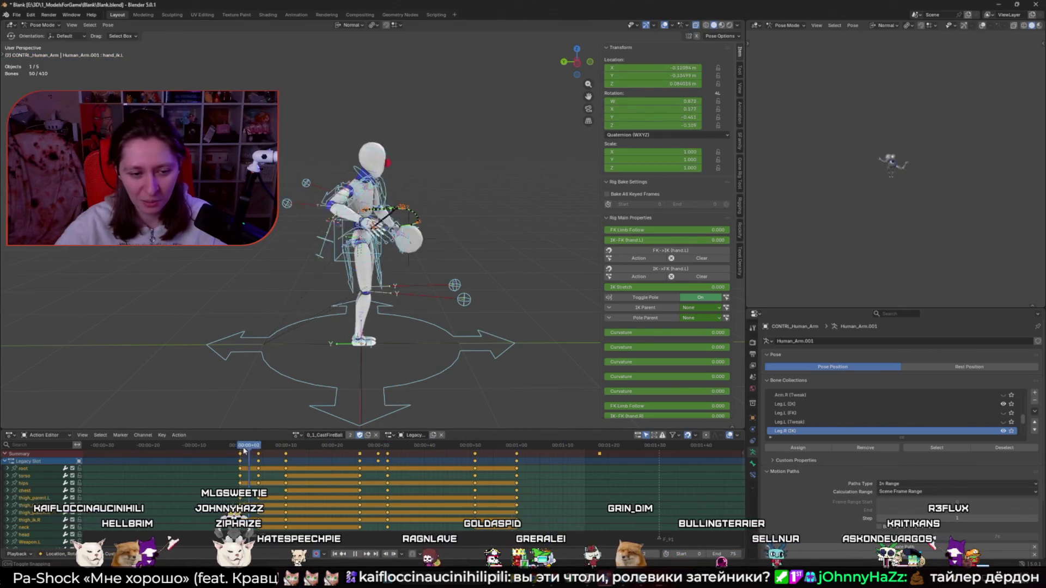
left_click(241, 448)
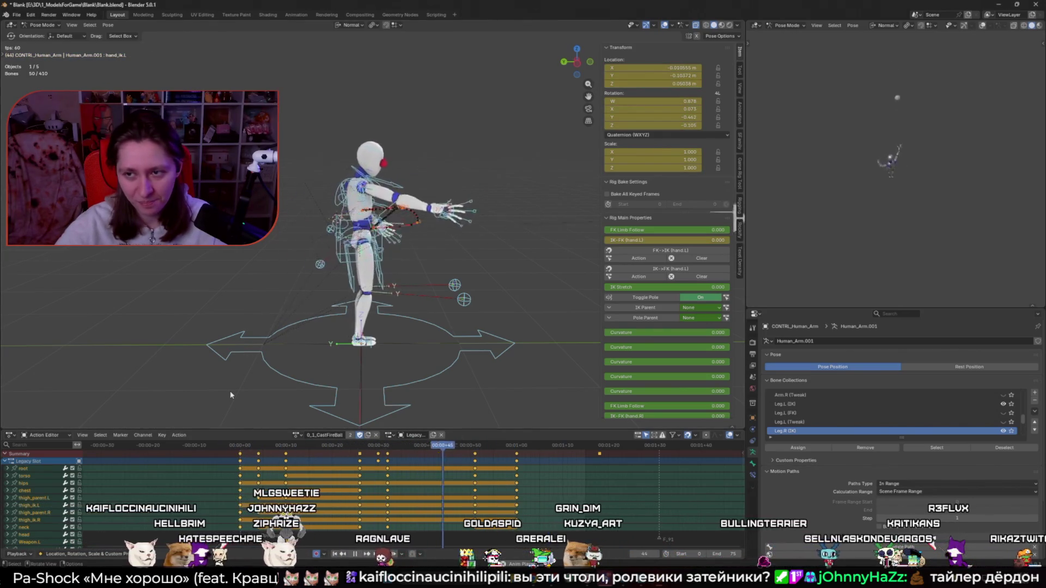
middle_click_drag(299, 379, 408, 327)
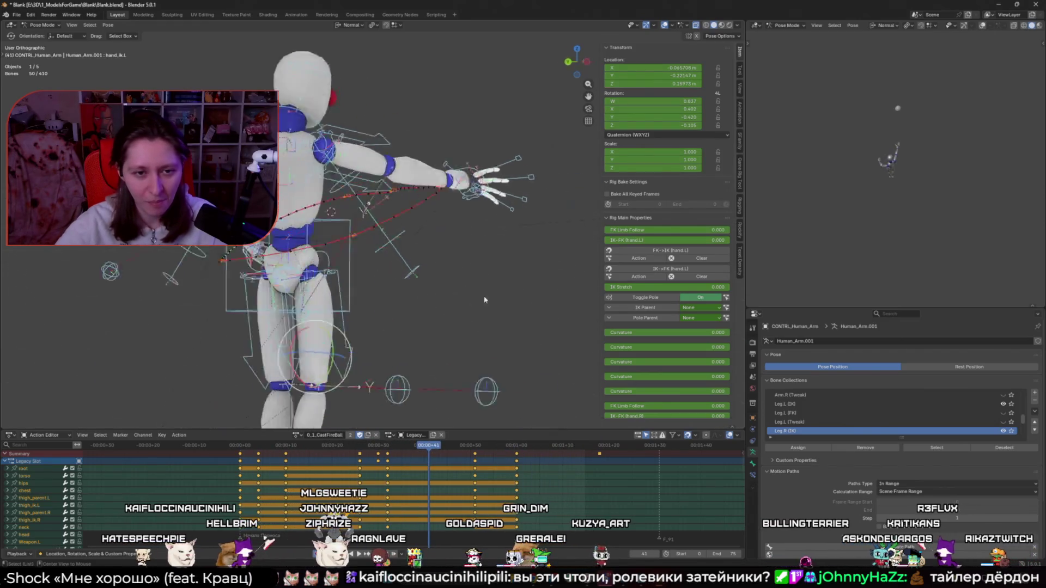
key("shift+alt+z")
mouse_move(240, 448)
left_mouse_down()
mouse_move(362, 450)
mouse_move(323, 456)
left_mouse_up()
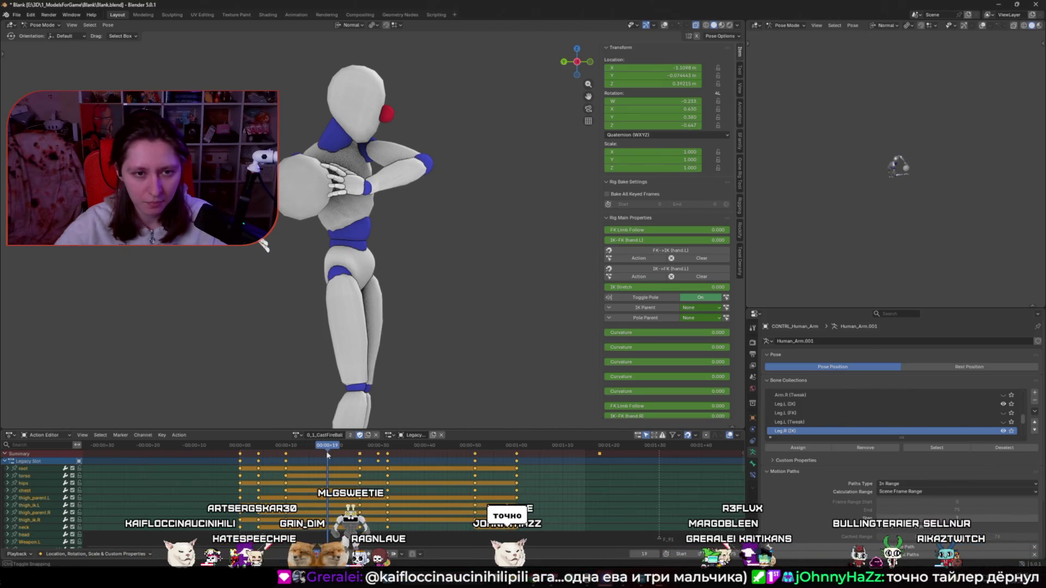
middle_click_drag(368, 246, 409, 205)
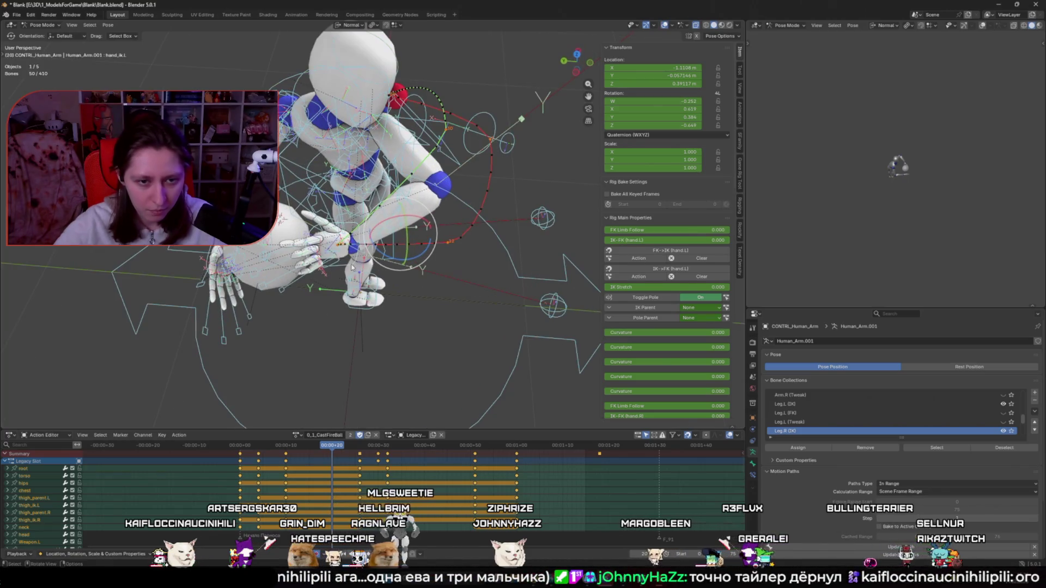
Rotate the hand_ik.L control about 24.8 degrees around global Z for the windup pose
left_click(450, 334)
key("r")
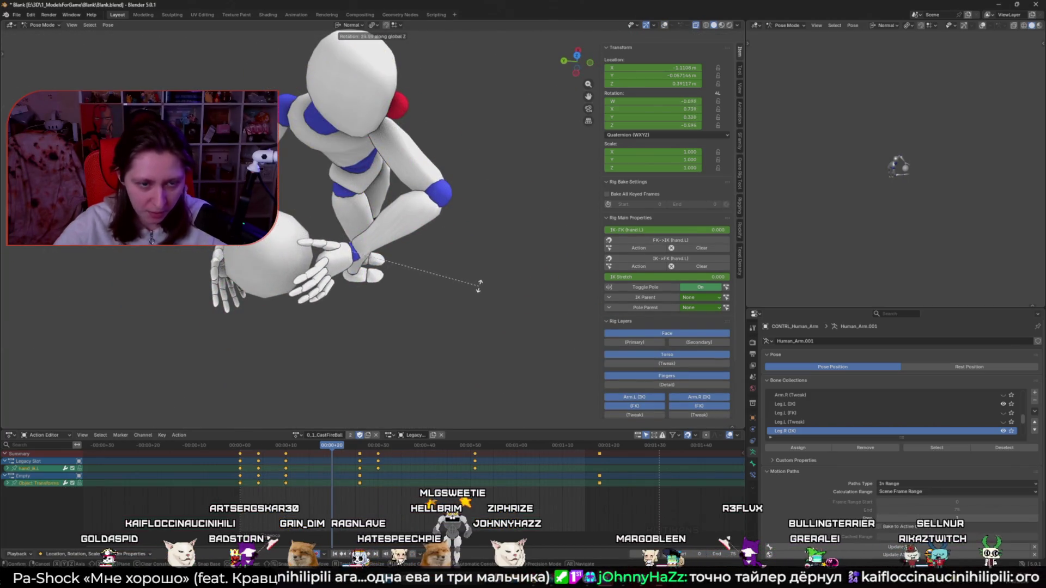
left_click(435, 326)
middle_click_drag(435, 326, 394, 262)
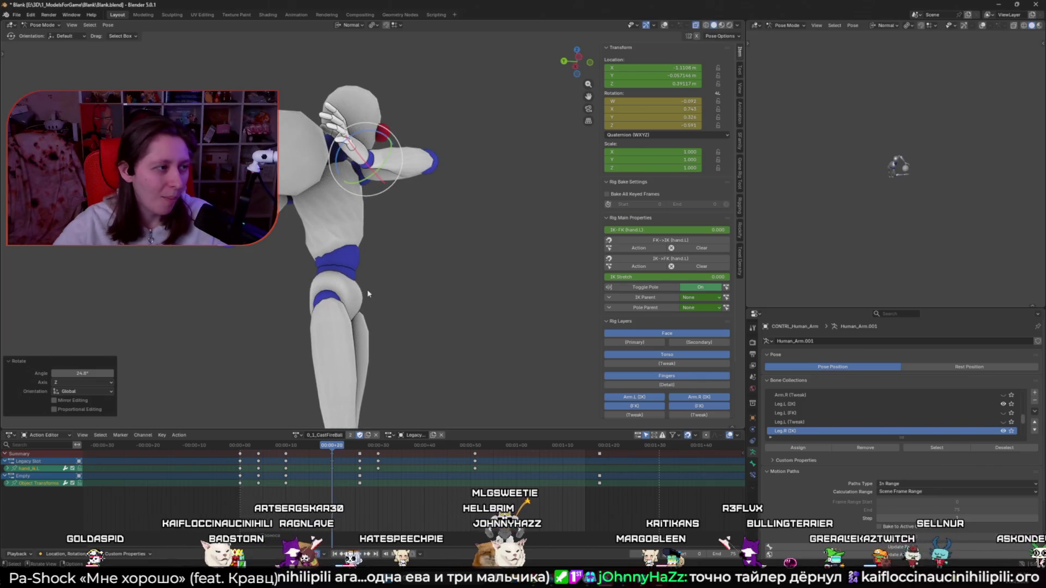